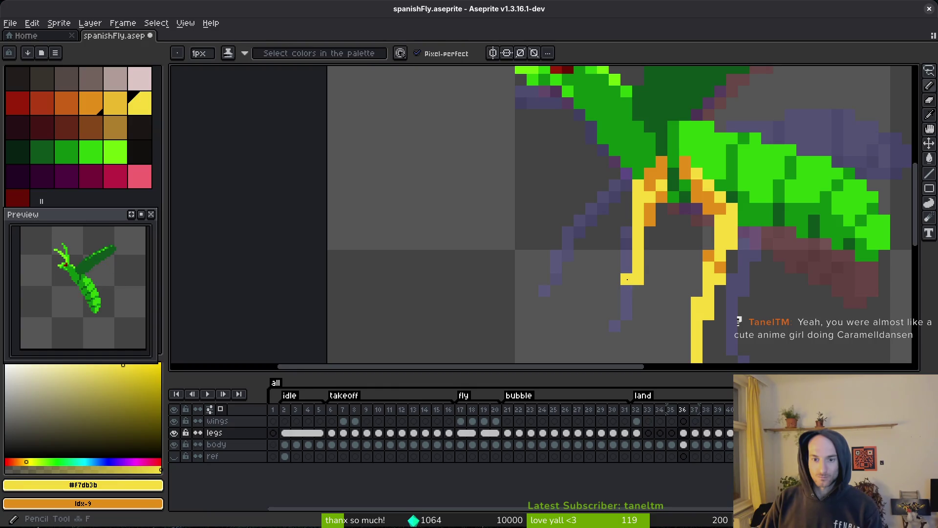
- Undo the last eraser edit on the fly's legs and save spanishFly.aseprite
{"action": "key", "text": "ctrl+s"}
{"action": "scroll", "coordinate": [674, 254], "scroll_direction": "down", "scroll_amount": 8}
{"action": "key", "text": "ctrl+z"}
{"action": "key", "text": "ctrl+s"}
{"action": "scroll", "coordinate": [672, 242], "scroll_direction": "down", "scroll_amount": 1}
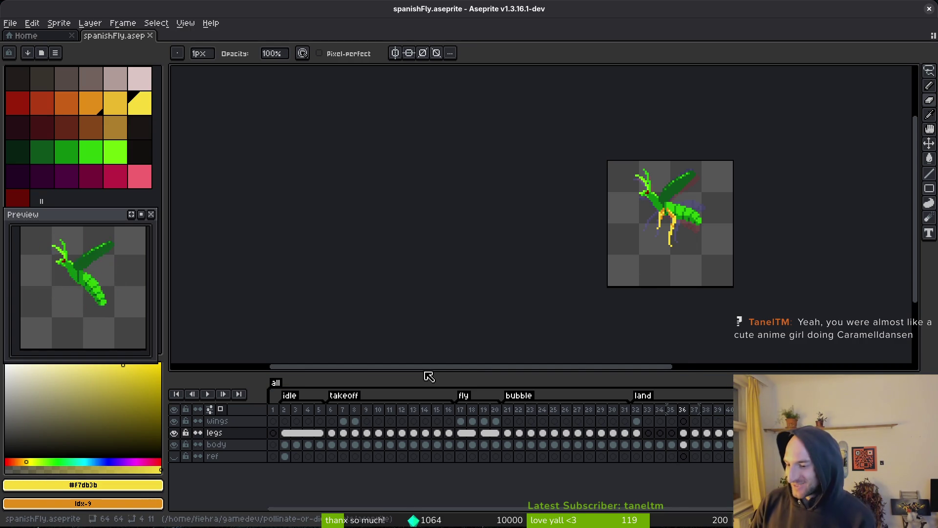
- Switch to the eyedropper and step back to frame 36
{"action": "key", "text": "ctrl+s"}
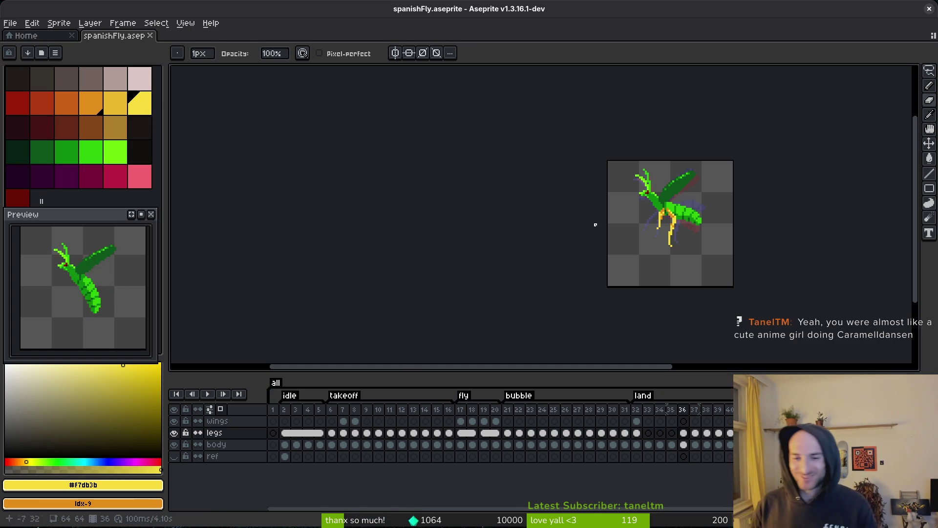
{"action": "key", "text": "i"}
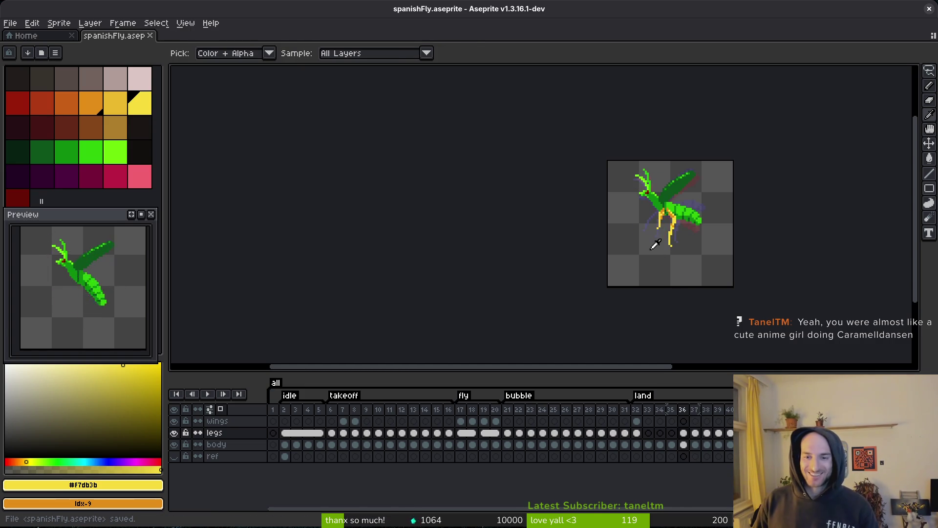
{"action": "scroll", "coordinate": [691, 227], "scroll_direction": "up", "scroll_amount": 4}
{"action": "key", "text": "comma"}
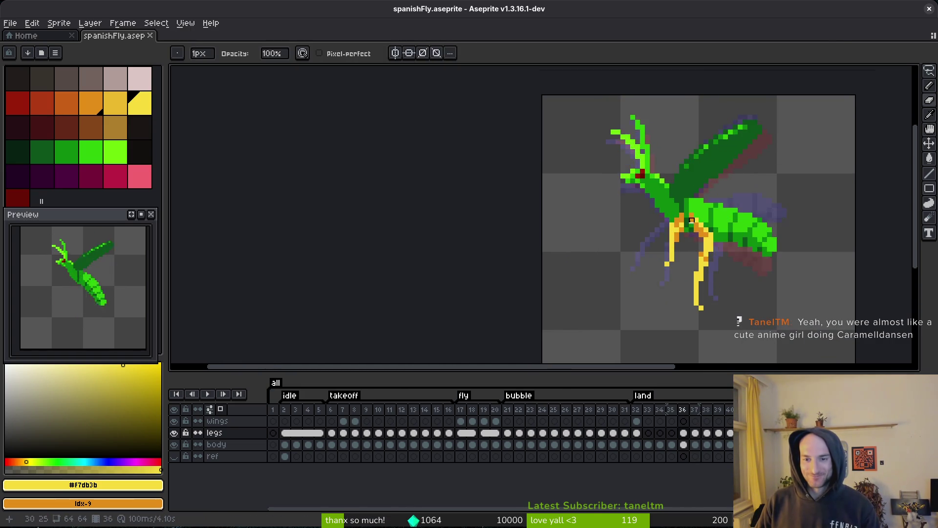
- Lasso a yellow leg on frame 36 and nudge it one pixel left, comparing neighbouring frames
{"action": "scroll", "coordinate": [673, 222], "scroll_direction": "up", "scroll_amount": 2}
{"action": "key", "text": "q"}
{"action": "key", "text": "period"}
{"action": "key", "text": "comma"}
{"action": "key", "text": "period"}
{"action": "key", "text": "comma"}
{"action": "mouse_move", "coordinate": [673, 186]}
{"action": "left_mouse_down"}
{"action": "mouse_move", "coordinate": [650, 209]}
{"action": "mouse_move", "coordinate": [621, 345]}
{"action": "mouse_move", "coordinate": [679, 186]}
{"action": "left_mouse_up"}
{"action": "left_click_drag", "start_coordinate": [681, 244], "coordinate": [665, 249]}
{"action": "key", "text": "Return"}
- Move the selected leg one pixel right, check against the neighbouring frame, and save
{"action": "key", "text": "period"}
{"action": "key", "text": "i"}
{"action": "key", "text": "comma"}
{"action": "key", "text": "period"}
{"action": "key", "text": "q"}
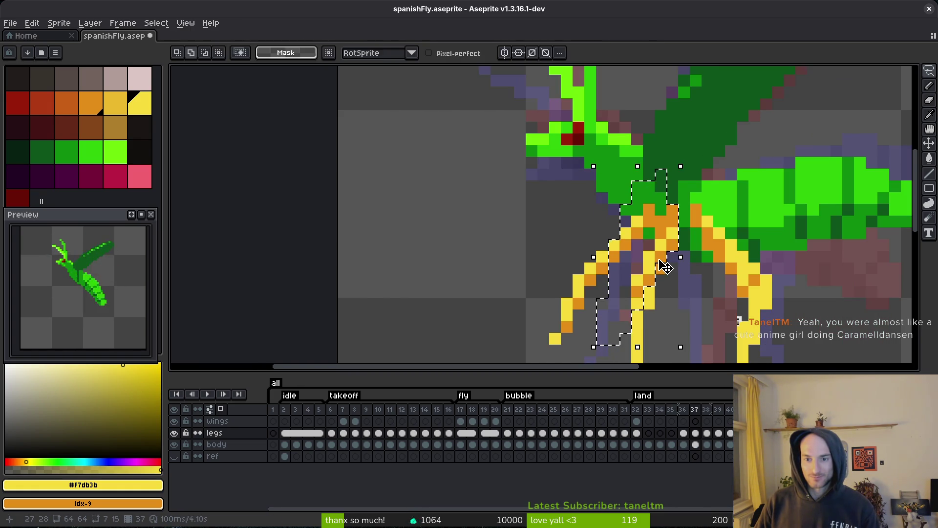
{"action": "key", "text": "comma"}
{"action": "left_click", "coordinate": [660, 254]}
{"action": "left_click_drag", "start_coordinate": [660, 254], "coordinate": [672, 254]}
{"action": "key", "text": "Return"}
{"action": "key", "text": "period"}
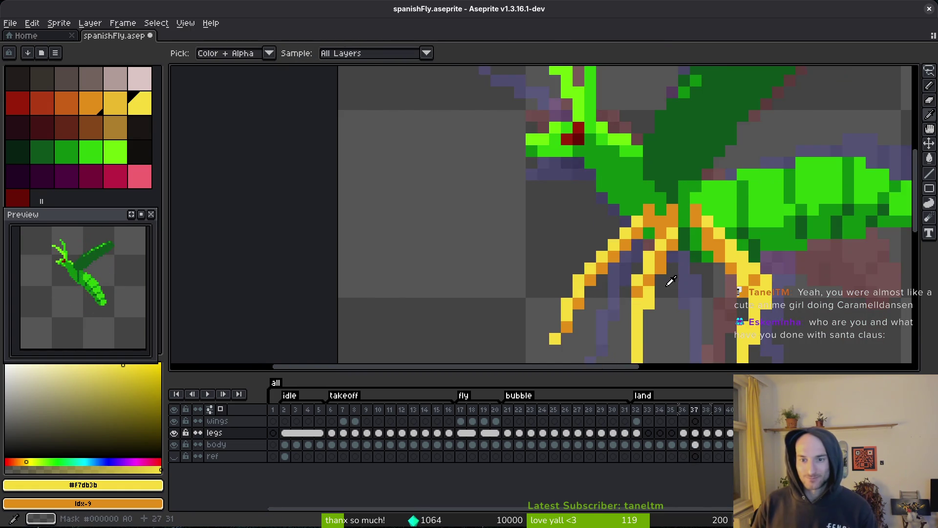
{"action": "key", "text": "comma"}
{"action": "key", "text": "ctrl+s"}
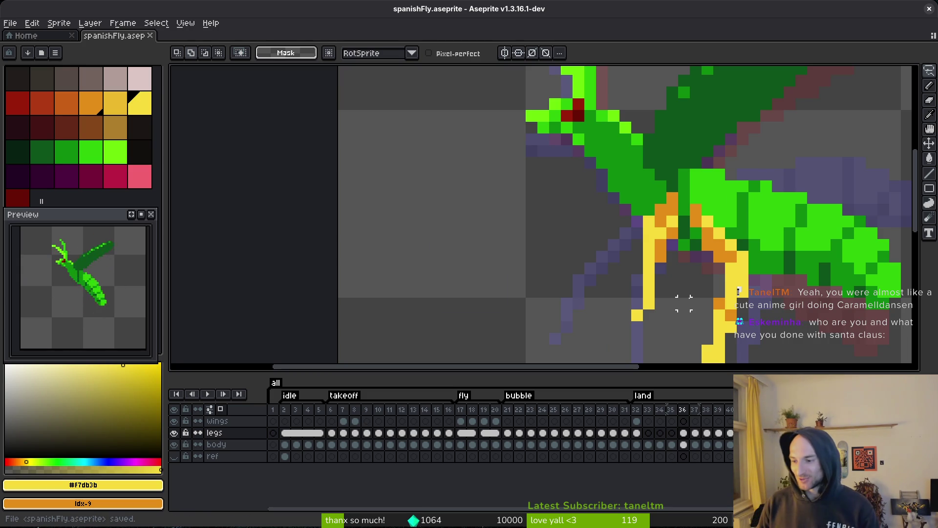
- Pick the orange leg-joint colour from the sprite, save, and review neighbouring frames
{"action": "scroll", "coordinate": [699, 273], "scroll_direction": "down", "scroll_amount": 2}
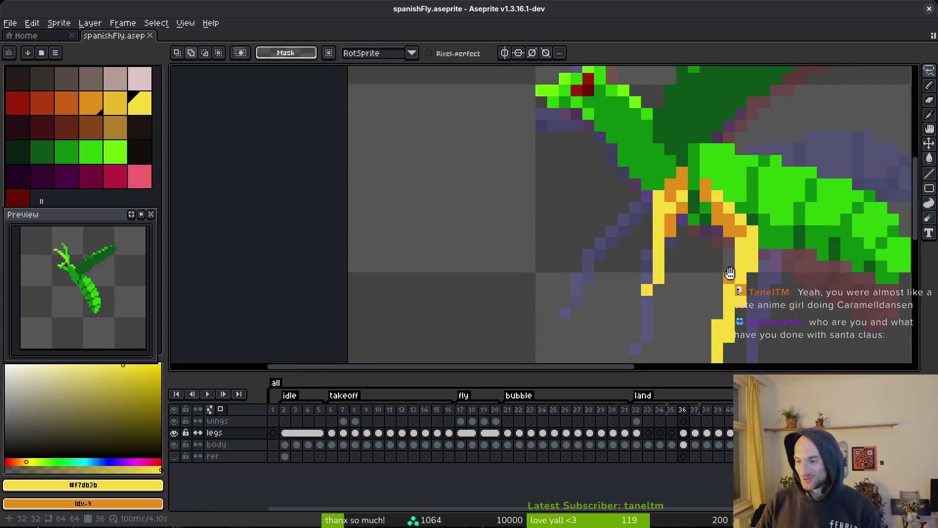
{"action": "scroll", "coordinate": [702, 241], "scroll_direction": "down", "scroll_amount": 2}
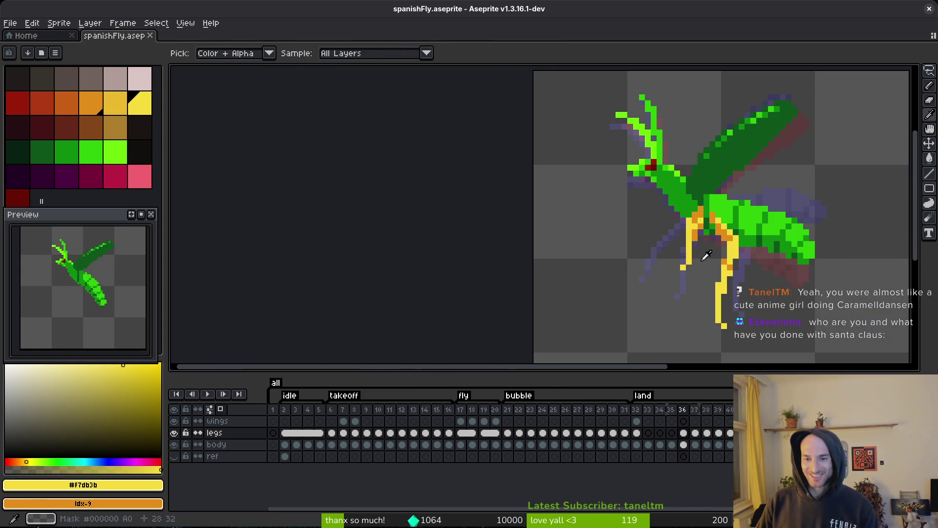
{"action": "key", "text": "b"}
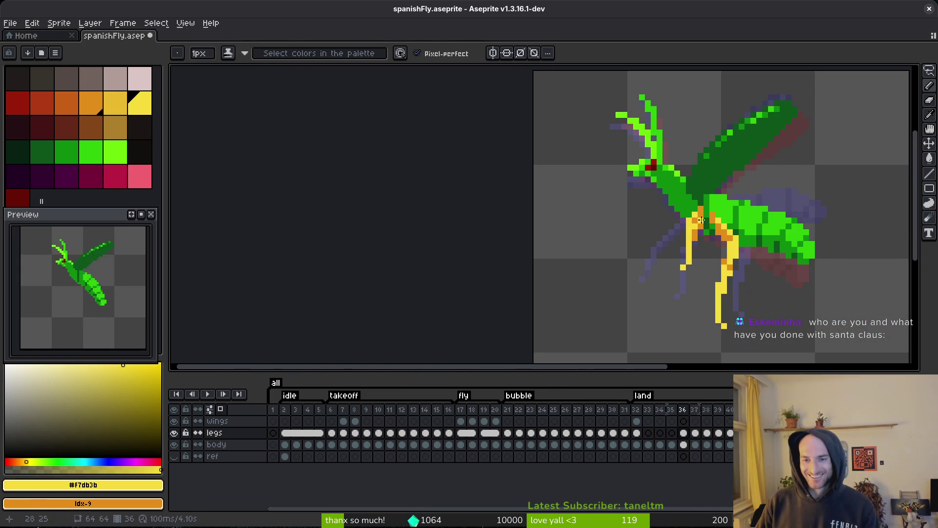
{"action": "left_click", "coordinate": [701, 221], "text": "alt"}
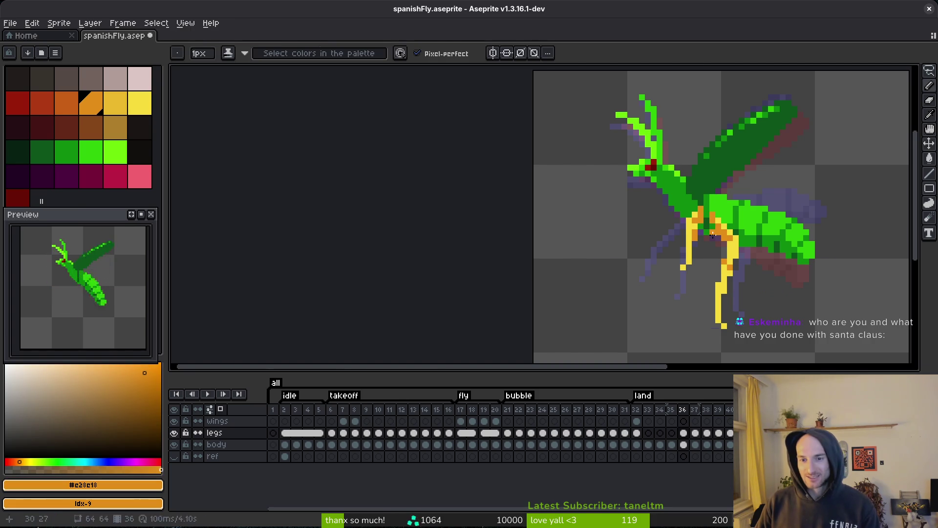
{"action": "key", "text": "ctrl+s"}
{"action": "scroll", "coordinate": [714, 230], "scroll_direction": "down", "scroll_amount": 1}
{"action": "key", "text": "Left"}
{"action": "key", "text": "Right"}
{"action": "key", "text": "Right"}
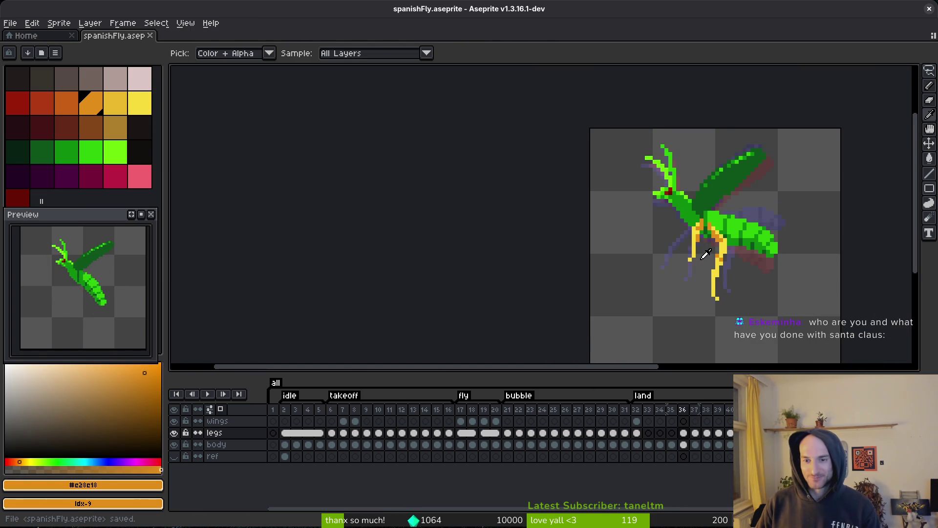
{"action": "scroll", "coordinate": [705, 254], "scroll_direction": "up", "scroll_amount": 2}
- Copy the left leg from frame 32 and paste it onto the fly's hip in frame 36
{"action": "key", "text": "q"}
{"action": "mouse_move", "coordinate": [680, 210]}
{"action": "left_mouse_down"}
{"action": "mouse_move", "coordinate": [616, 298]}
{"action": "mouse_move", "coordinate": [660, 259]}
{"action": "left_mouse_up"}
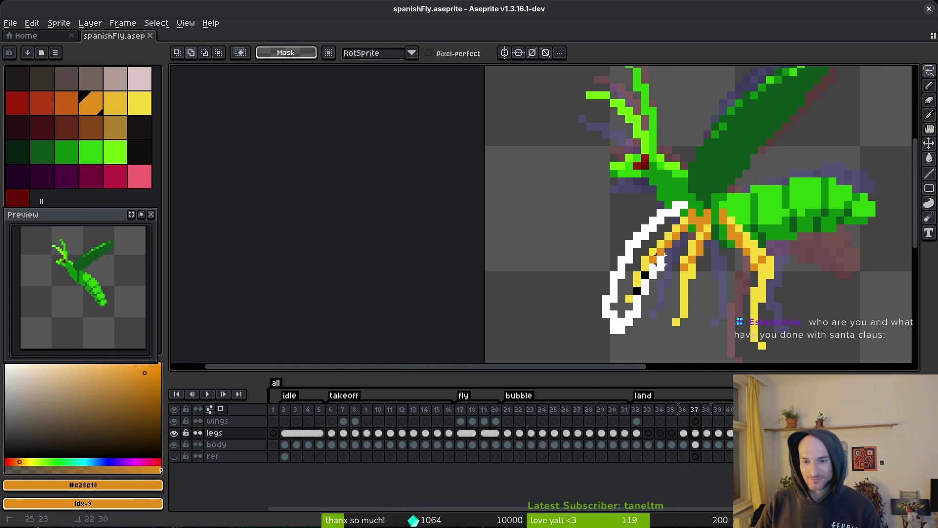
{"action": "left_click_drag", "start_coordinate": [691, 220], "coordinate": [684, 206]}
{"action": "key", "text": "i"}
{"action": "key", "text": "Left"}
{"action": "key", "text": "Left"}
{"action": "key", "text": "Left"}
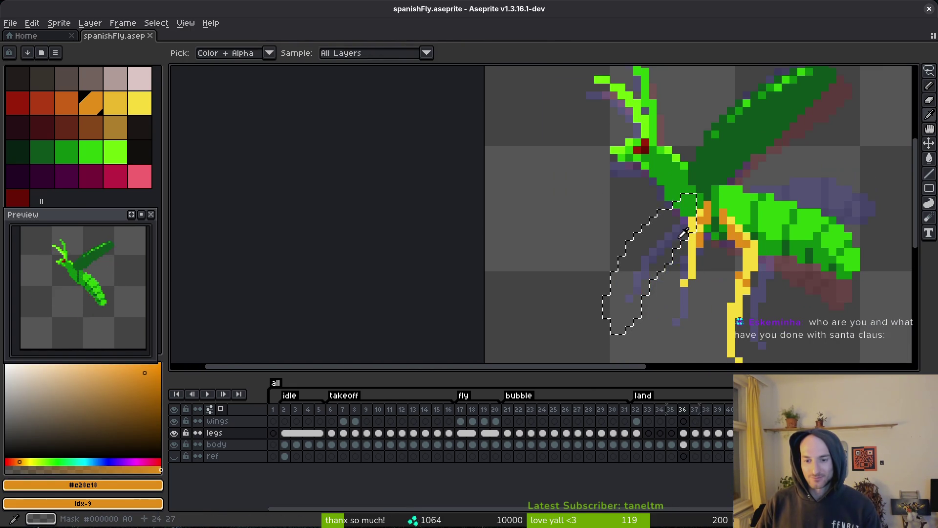
{"action": "key", "text": "q"}
{"action": "key", "text": "Right"}
{"action": "key", "text": "Right"}
{"action": "key", "text": "Right"}
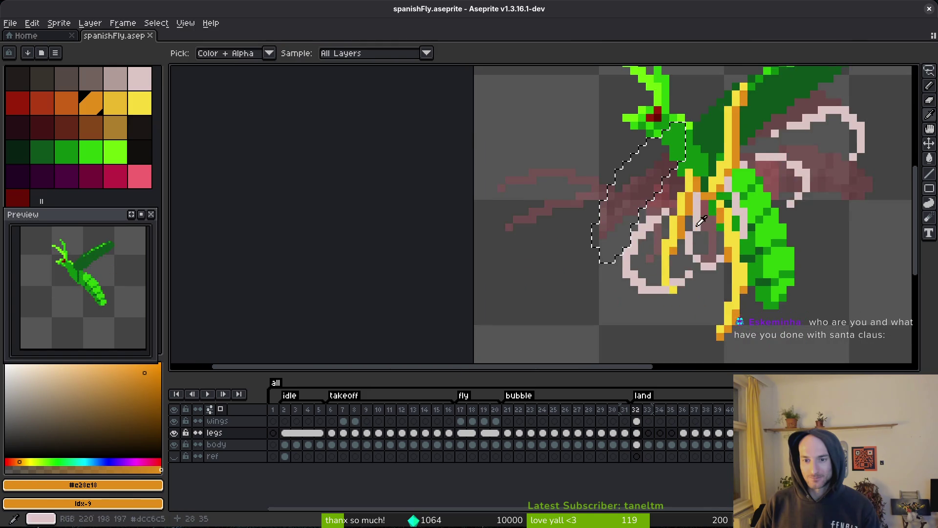
{"action": "key", "text": "ctrl+v"}
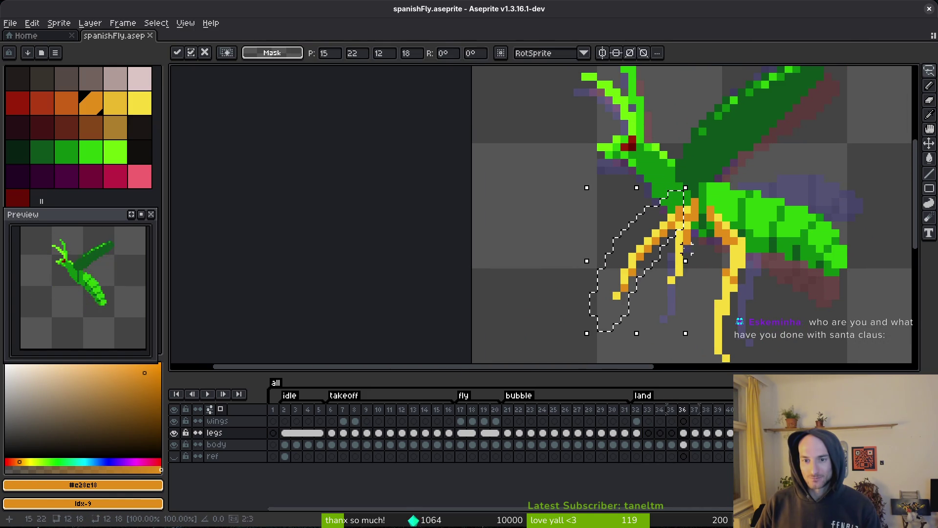
{"action": "left_click_drag", "start_coordinate": [667, 237], "coordinate": [661, 231]}
{"action": "key", "text": "Return"}
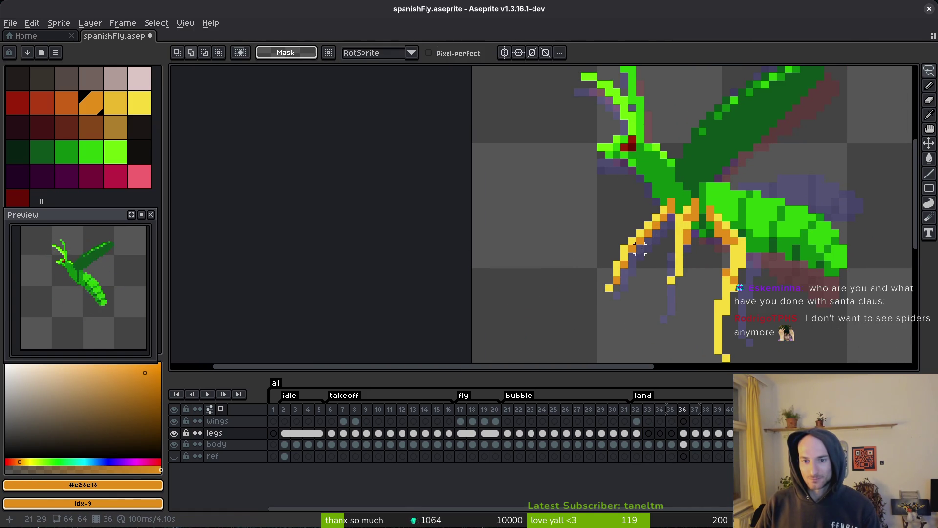
- Reselect the lower part of the new left leg and adjust its position
{"action": "mouse_move", "coordinate": [642, 198]}
{"action": "left_mouse_down"}
{"action": "mouse_move", "coordinate": [606, 281]}
{"action": "mouse_move", "coordinate": [588, 243]}
{"action": "left_mouse_up"}
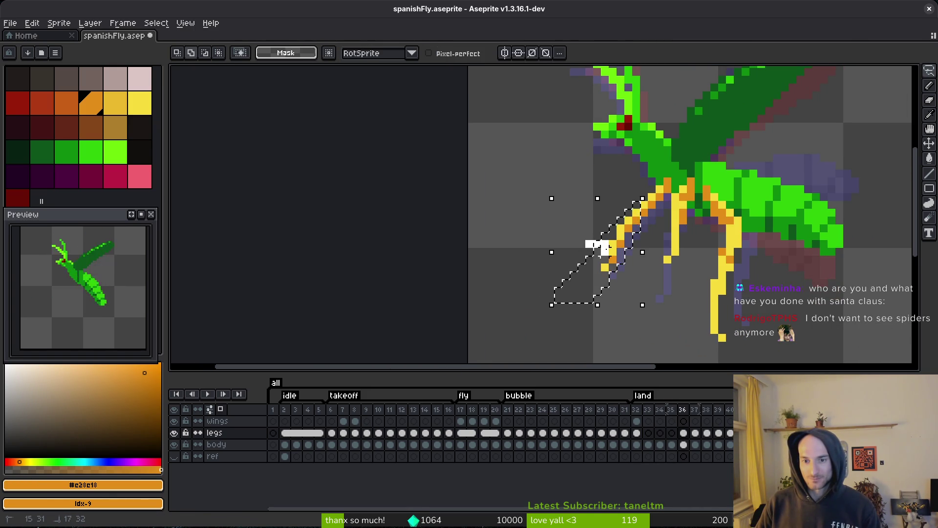
{"action": "key", "text": "ctrl+d"}
{"action": "scroll", "coordinate": [618, 254], "scroll_direction": "up", "scroll_amount": 3}
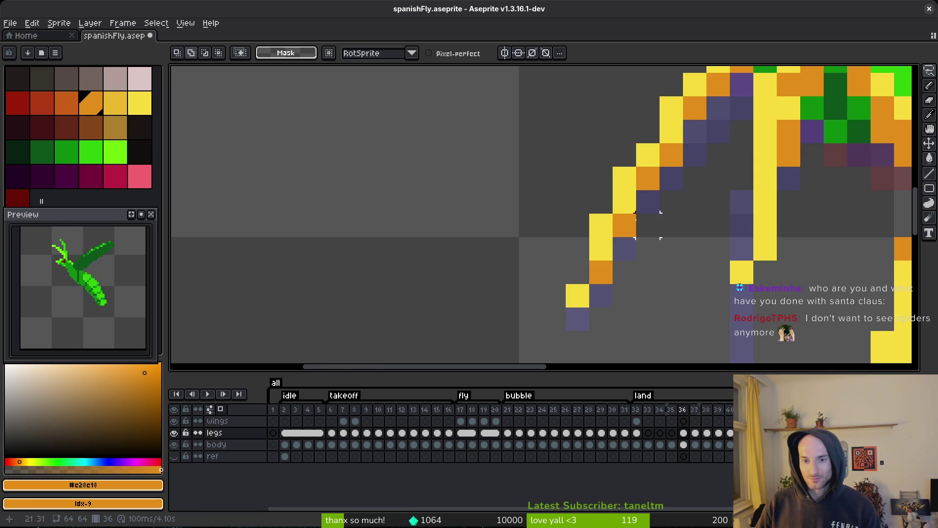
{"action": "mouse_move", "coordinate": [645, 179]}
{"action": "left_mouse_down"}
{"action": "mouse_move", "coordinate": [606, 251]}
{"action": "mouse_move", "coordinate": [650, 253]}
{"action": "left_mouse_up"}
{"action": "left_click", "coordinate": [620, 257]}
{"action": "key", "text": "Return"}
{"action": "scroll", "coordinate": [683, 233], "scroll_direction": "down", "scroll_amount": 2}
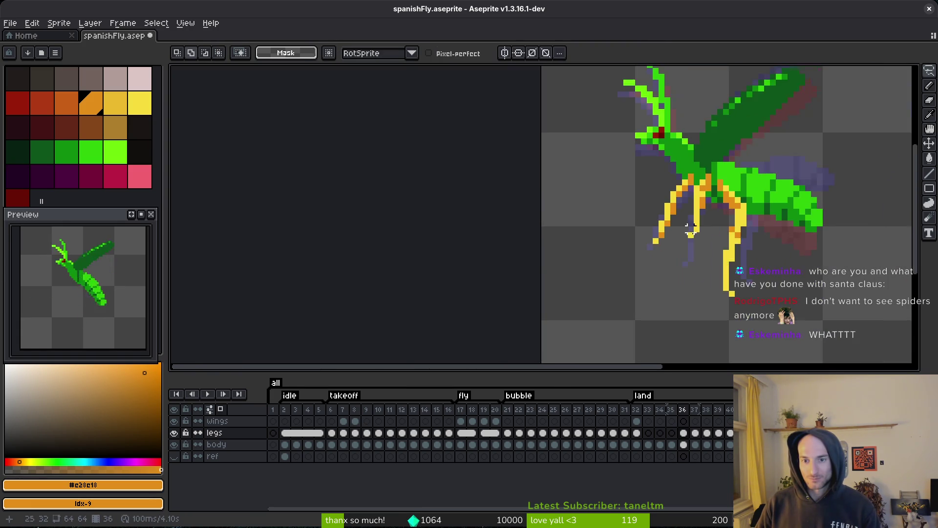
{"action": "scroll", "coordinate": [625, 245], "scroll_direction": "down", "scroll_amount": 3}
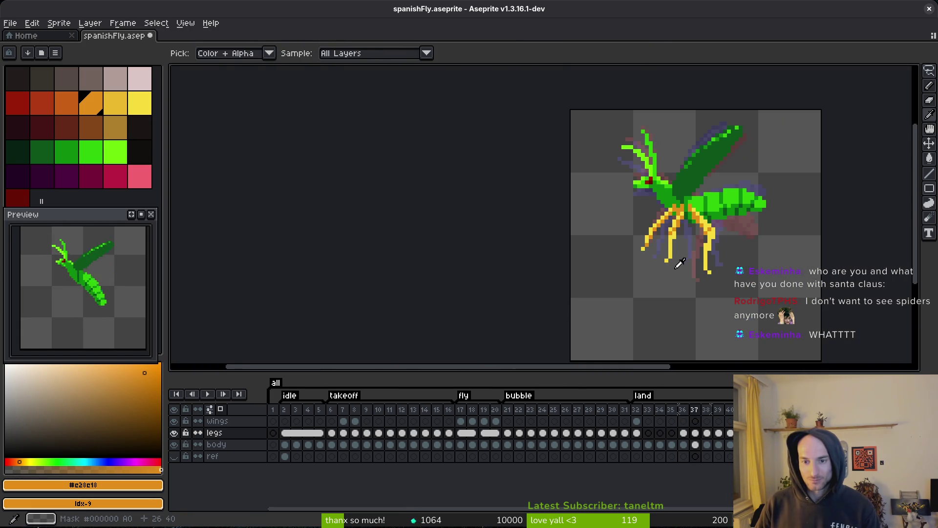
- Shift the new left leg one pixel right on frame 36 and save
{"action": "scroll", "coordinate": [664, 229], "scroll_direction": "up", "scroll_amount": 3}
{"action": "left_click_drag", "start_coordinate": [650, 164], "coordinate": [586, 273]}
{"action": "left_click_drag", "start_coordinate": [601, 237], "coordinate": [613, 236]}
{"action": "key", "text": "Return"}
{"action": "key", "text": "b"}
{"action": "key", "text": "ctrl+s"}
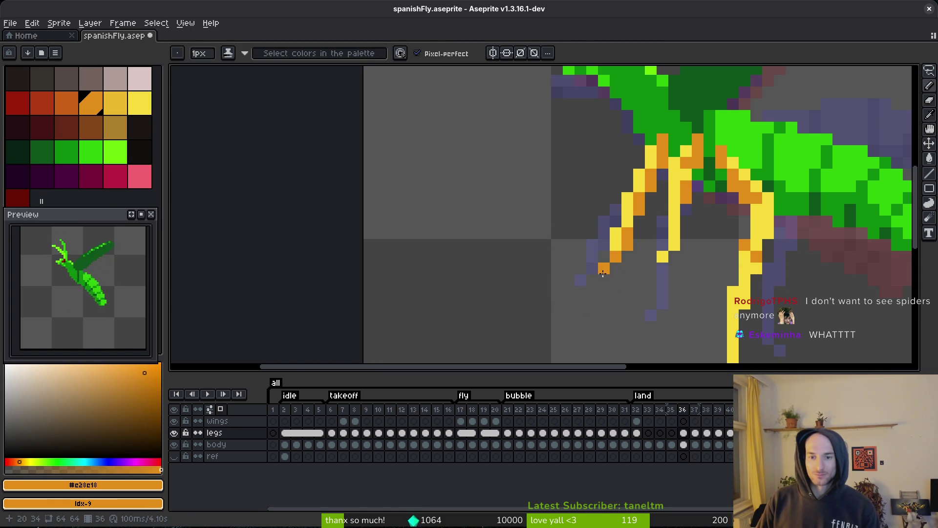
- Step through frames 34 to 38 to compare the leg pose, then save again
{"action": "scroll", "coordinate": [618, 268], "scroll_direction": "down", "scroll_amount": 3}
{"action": "key", "text": "Left"}
{"action": "key", "text": "Left"}
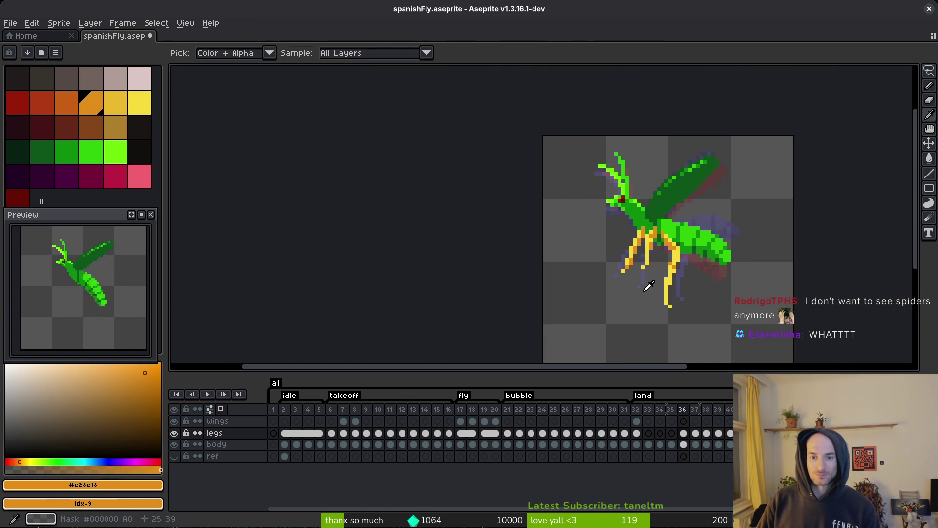
{"action": "key", "text": "Right"}
{"action": "key", "text": "Right"}
{"action": "scroll", "coordinate": [649, 286], "scroll_direction": "up", "scroll_amount": 3}
{"action": "key", "text": "Left"}
{"action": "key", "text": "Left"}
{"action": "key", "text": "Right"}
{"action": "key", "text": "Right"}
{"action": "key", "text": "Right"}
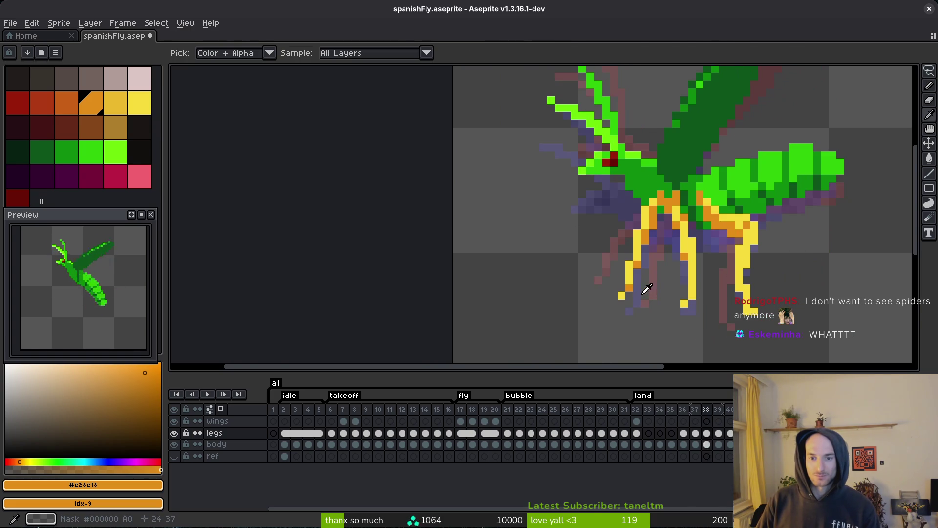
{"action": "key", "text": "Left"}
{"action": "key", "text": "ctrl+s"}
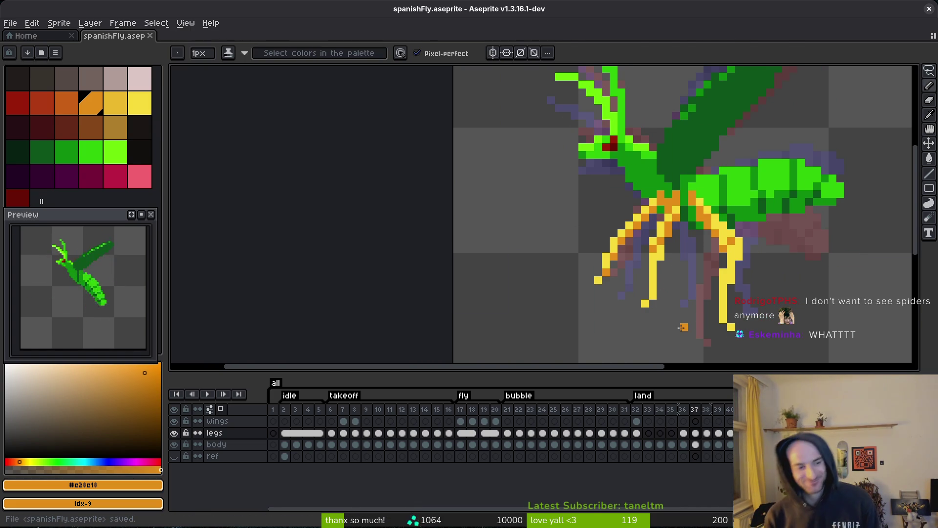
- Flip between frame 36 and its neighbours to check the forward-reaching legs
{"action": "key", "text": "Left"}
{"action": "key", "text": "Left"}
{"action": "key", "text": "Right"}
{"action": "key", "text": "Right"}
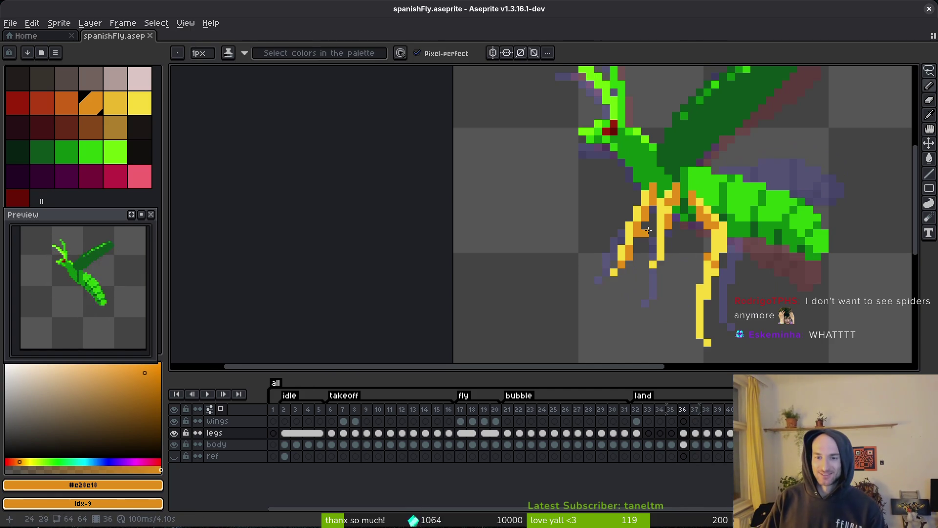
{"action": "scroll", "coordinate": [650, 272], "scroll_direction": "down", "scroll_amount": 2}
{"action": "key", "text": "alt"}
{"action": "key", "text": "Left"}
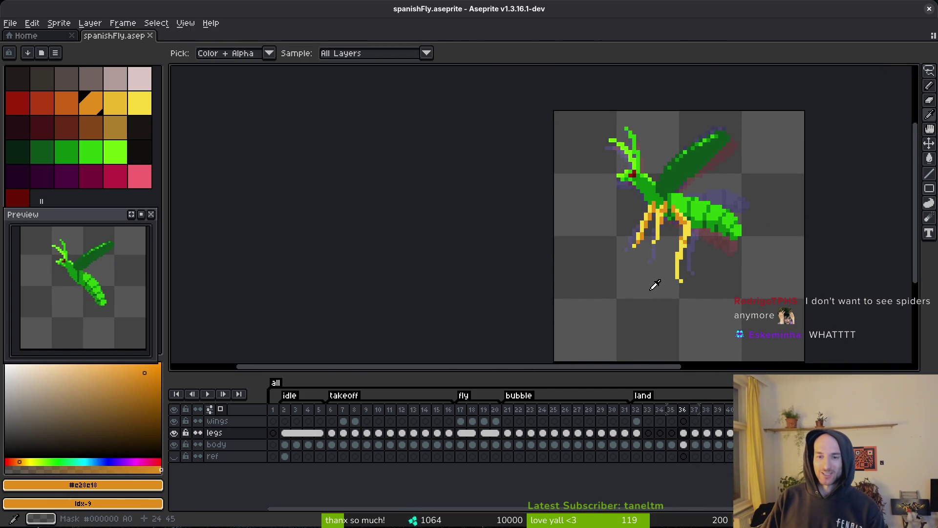
{"action": "key", "text": "Right"}
{"action": "key", "text": "Left"}
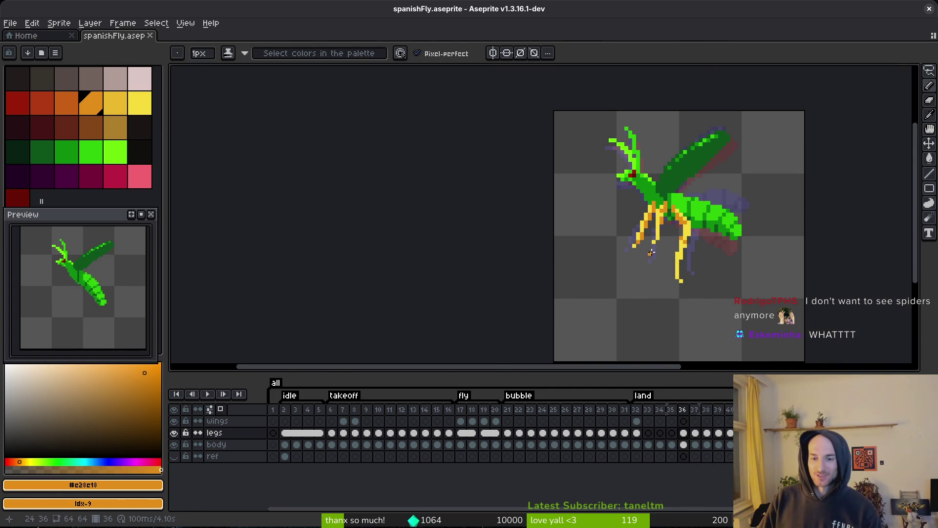
{"action": "key", "text": "alt"}
{"action": "key", "text": "Right"}
{"action": "key", "text": "Left"}
{"action": "scroll", "coordinate": [673, 222], "scroll_direction": "up", "scroll_amount": 1}
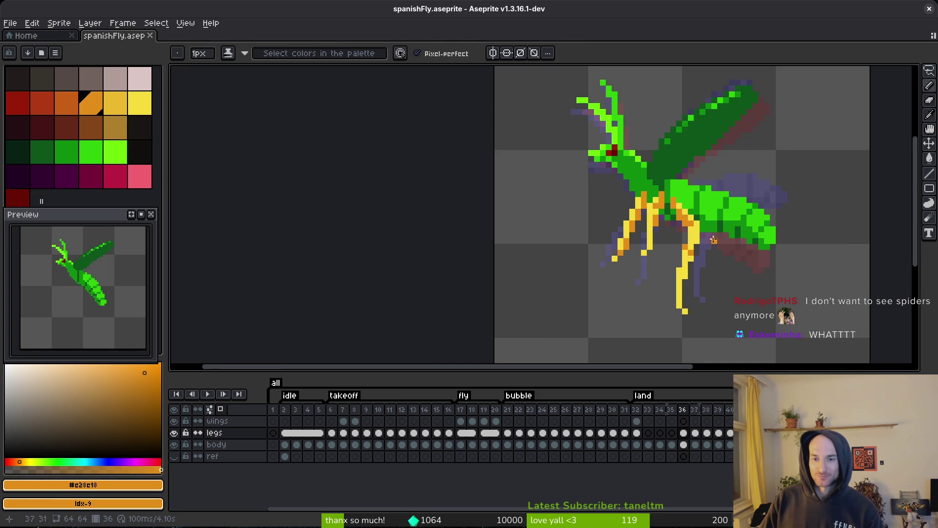
- Lasso an area around the fly's legs and paste the copied legs into frame 35
{"action": "key", "text": "q"}
{"action": "mouse_move", "coordinate": [628, 187]}
{"action": "left_mouse_down"}
{"action": "mouse_move", "coordinate": [703, 308]}
{"action": "mouse_move", "coordinate": [721, 264]}
{"action": "left_mouse_up"}
{"action": "key", "text": "Left"}
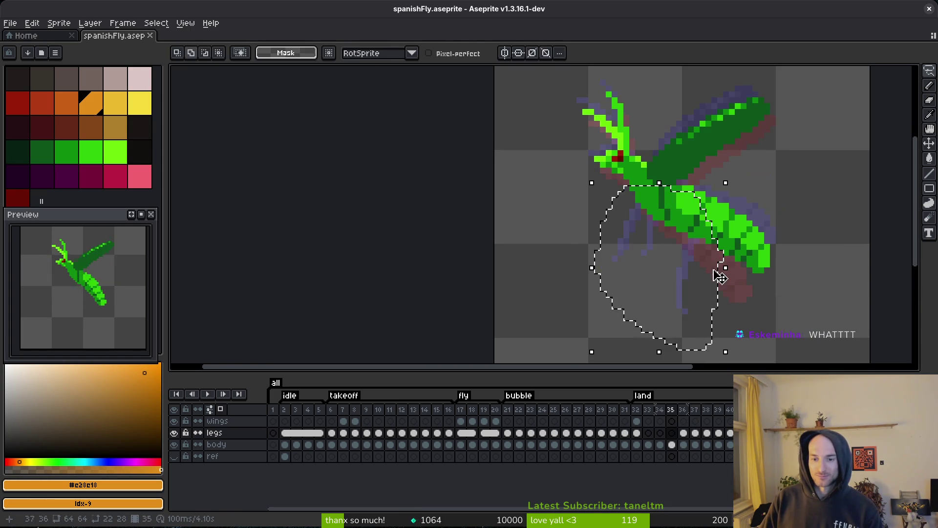
{"action": "key", "text": "ctrl+v"}
{"action": "key", "text": "Right"}
{"action": "key", "text": "Right"}
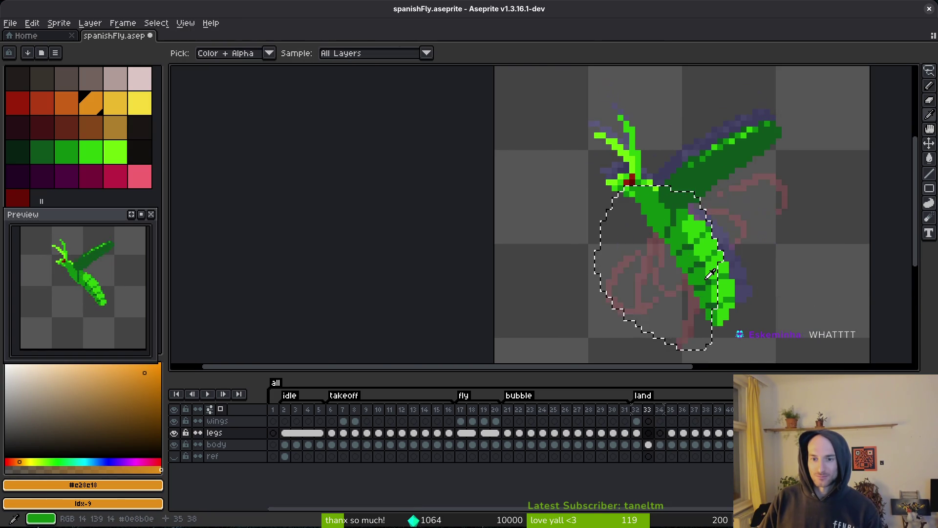
{"action": "key", "text": "Left"}
{"action": "key", "text": "Left"}
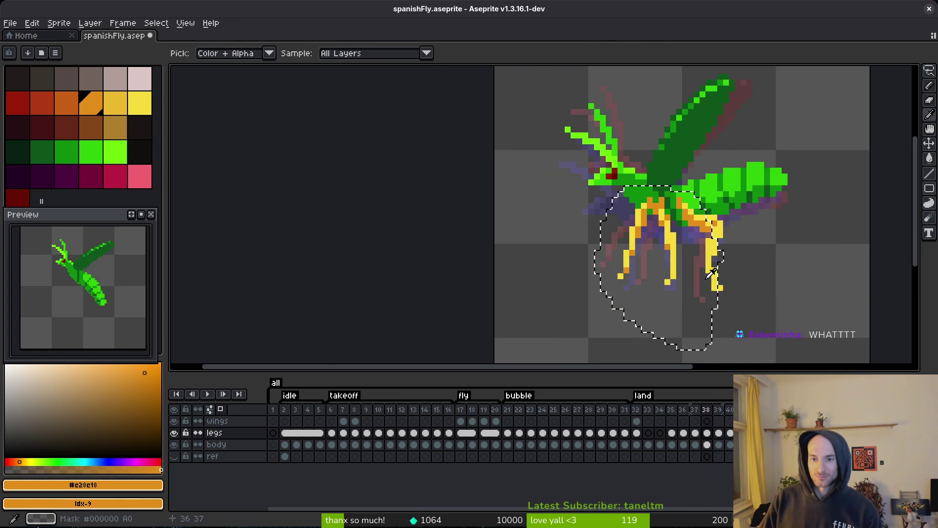
- Enlarge the pasted legs slightly, rotate them about −10.5°, shift them left and down, and apply
{"action": "scroll", "coordinate": [699, 242], "scroll_direction": "down", "scroll_amount": 1}
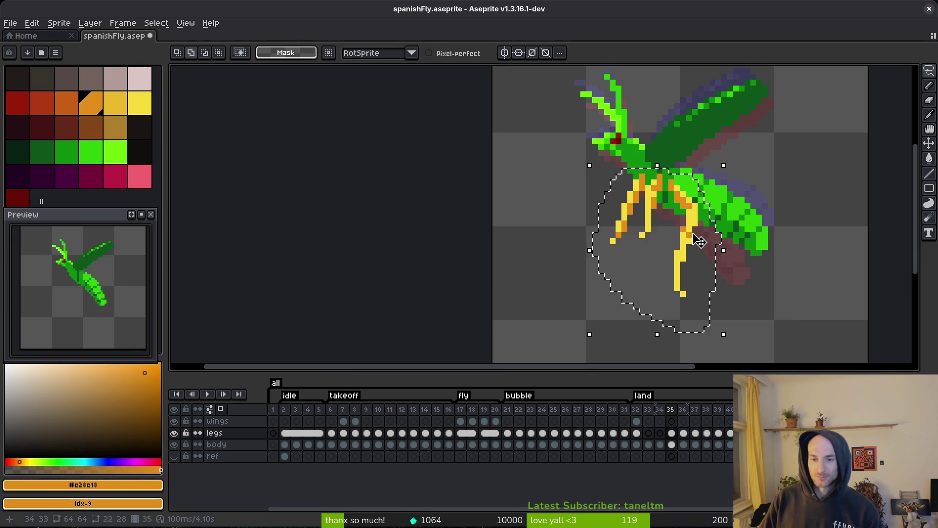
{"action": "left_click_drag", "start_coordinate": [728, 332], "coordinate": [735, 346]}
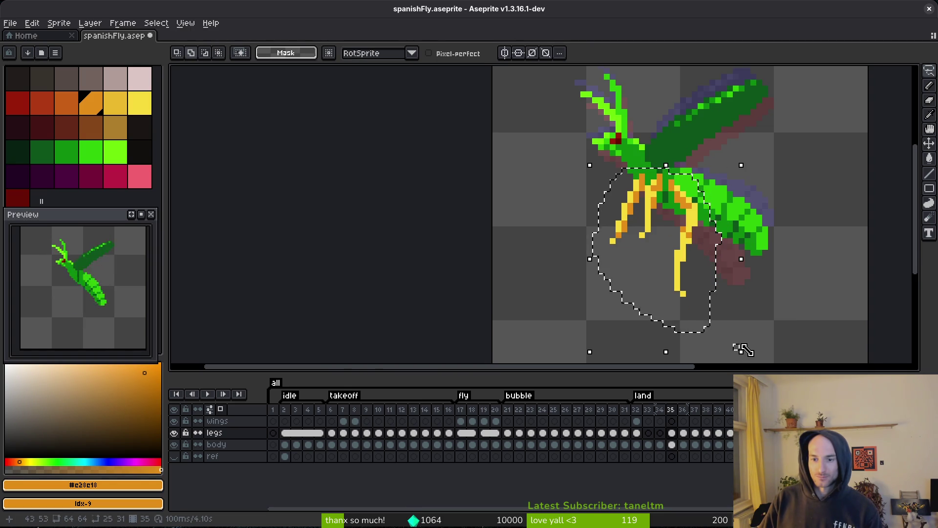
{"action": "left_click_drag", "start_coordinate": [751, 157], "coordinate": [762, 183]}
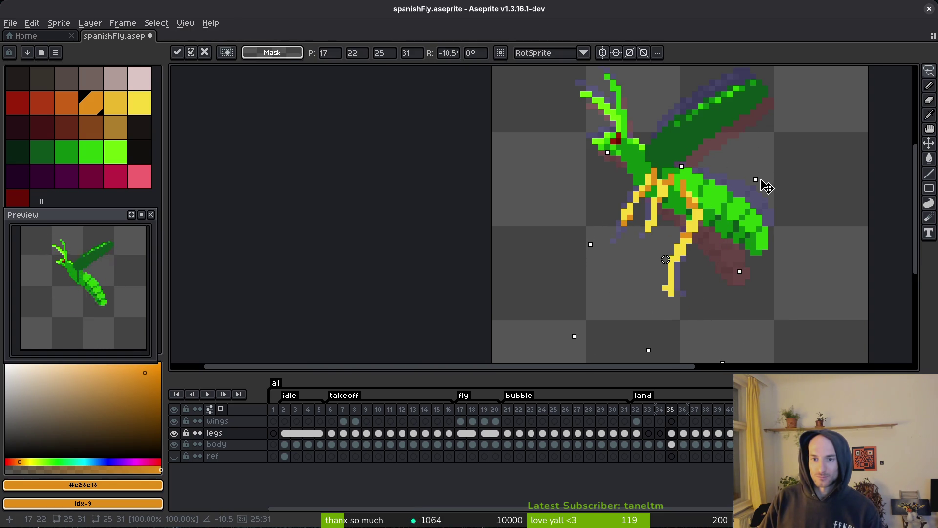
{"action": "mouse_move", "coordinate": [699, 217]}
{"action": "left_mouse_down"}
{"action": "mouse_move", "coordinate": [684, 236]}
{"action": "mouse_move", "coordinate": [691, 232]}
{"action": "left_mouse_up"}
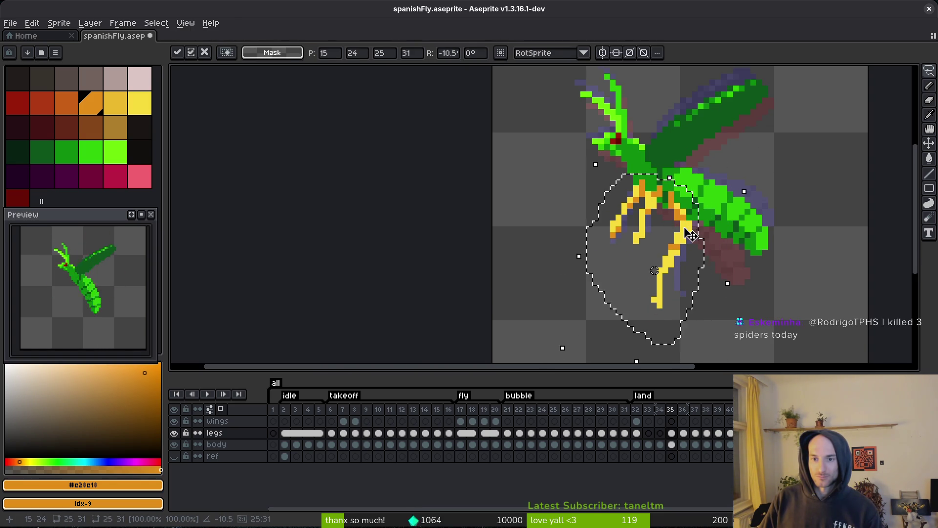
{"action": "key", "text": "e"}
- Pick the yellow leg colour and draw a yellow stroke on the legs
{"action": "scroll", "coordinate": [661, 293], "scroll_direction": "down", "scroll_amount": 1}
{"action": "scroll", "coordinate": [677, 275], "scroll_direction": "up", "scroll_amount": 2}
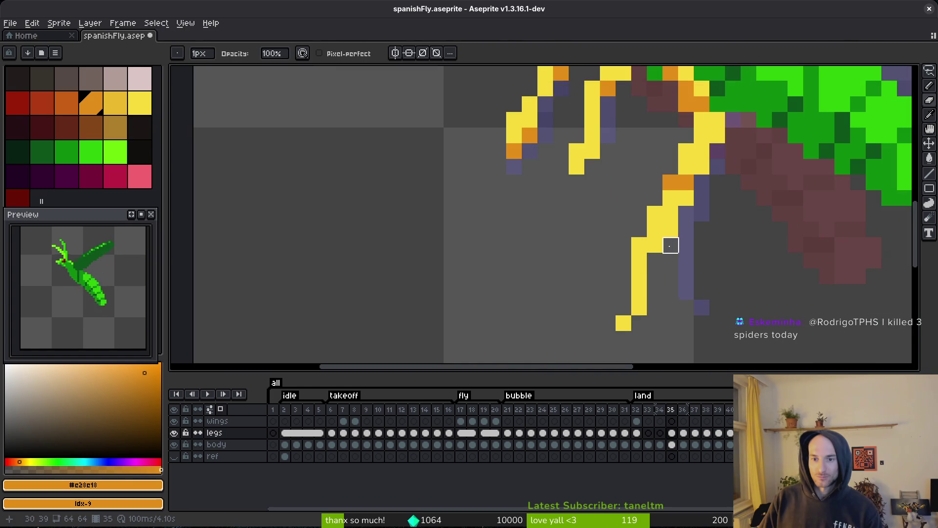
{"action": "left_click", "coordinate": [646, 244], "text": "alt"}
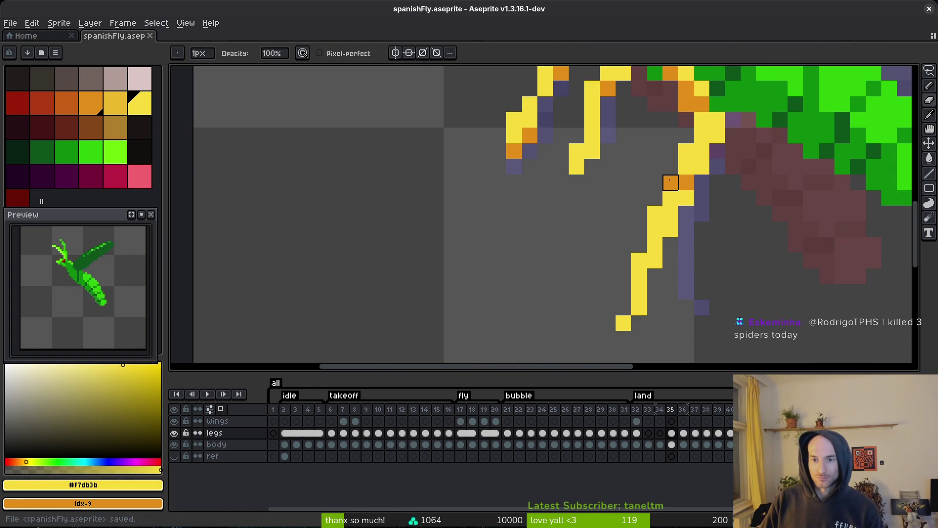
{"action": "key", "text": "b"}
{"action": "scroll", "coordinate": [702, 220], "scroll_direction": "down", "scroll_amount": 3}
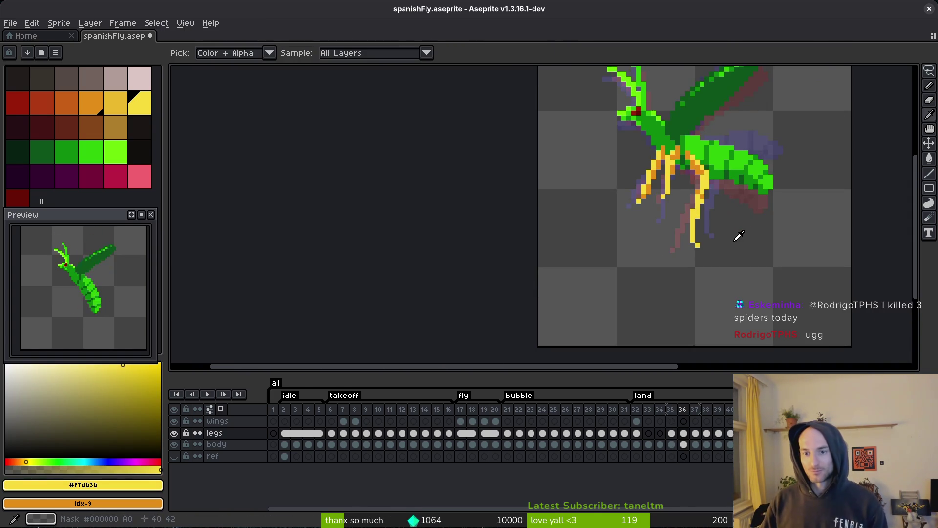
{"action": "scroll", "coordinate": [727, 135], "scroll_direction": "up", "scroll_amount": 5}
{"action": "left_click_drag", "start_coordinate": [727, 135], "coordinate": [708, 183]}
{"action": "scroll", "coordinate": [697, 157], "scroll_direction": "down", "scroll_amount": 4}
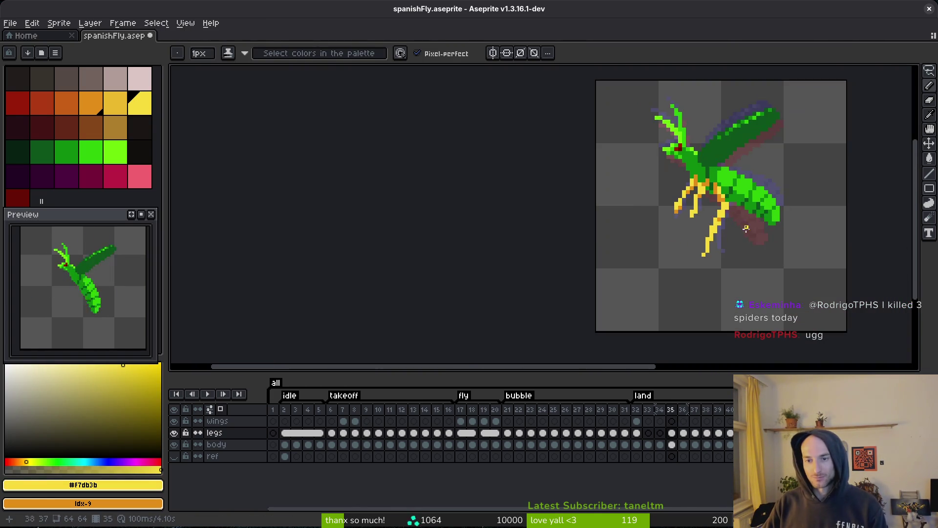
- Flip between frames 35 and 36 to compare the leg poses and joints
{"action": "key", "text": "i"}
{"action": "key", "text": "Right"}
{"action": "key", "text": "Left"}
{"action": "key", "text": "Right"}
{"action": "key", "text": "Left"}
{"action": "key", "text": "b"}
{"action": "key", "text": "i"}
{"action": "key", "text": "Right"}
{"action": "key", "text": "Left"}
{"action": "key", "text": "b"}
{"action": "scroll", "coordinate": [708, 186], "scroll_direction": "up", "scroll_amount": 3}
{"action": "left_click_drag", "start_coordinate": [708, 186], "coordinate": [700, 207]}
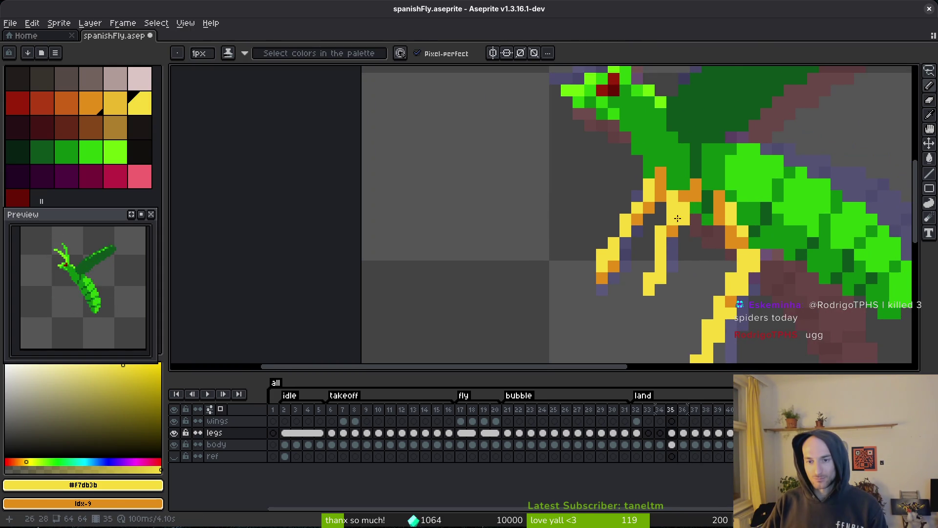
{"action": "key", "text": "i"}
{"action": "key", "text": "Right"}
{"action": "key", "text": "Right"}
{"action": "key", "text": "Right"}
{"action": "key", "text": "Left"}
{"action": "key", "text": "Left"}
{"action": "key", "text": "Left"}
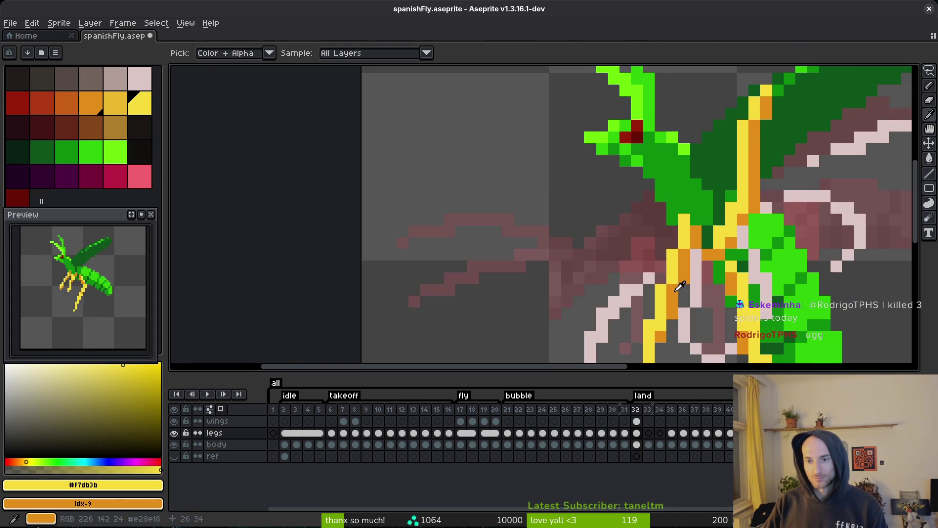
{"action": "key", "text": "b"}
{"action": "key", "text": "Right"}
{"action": "key", "text": "Left"}
{"action": "scroll", "coordinate": [697, 237], "scroll_direction": "up", "scroll_amount": 1}
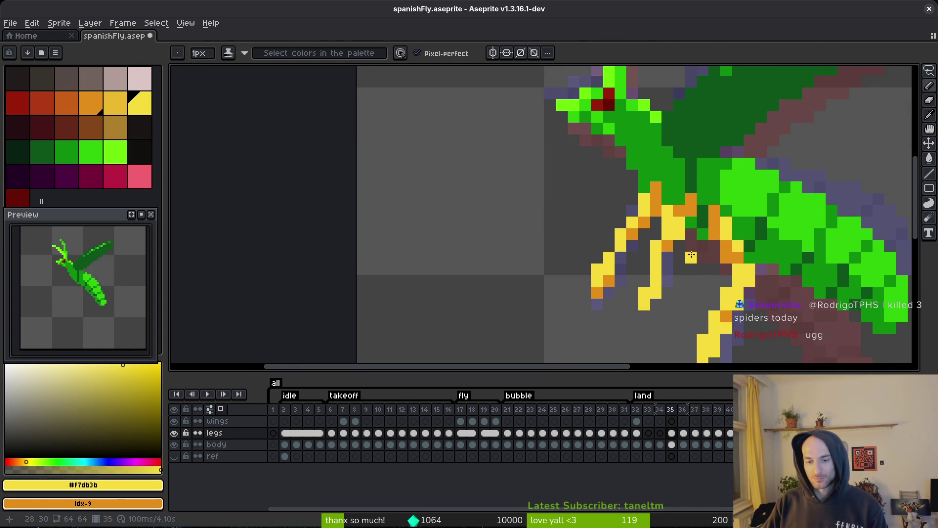
- Erase the extra middle leg on frame 35 and save the sprite
{"action": "key", "text": "e"}
{"action": "left_click_drag", "start_coordinate": [668, 241], "coordinate": [632, 316]}
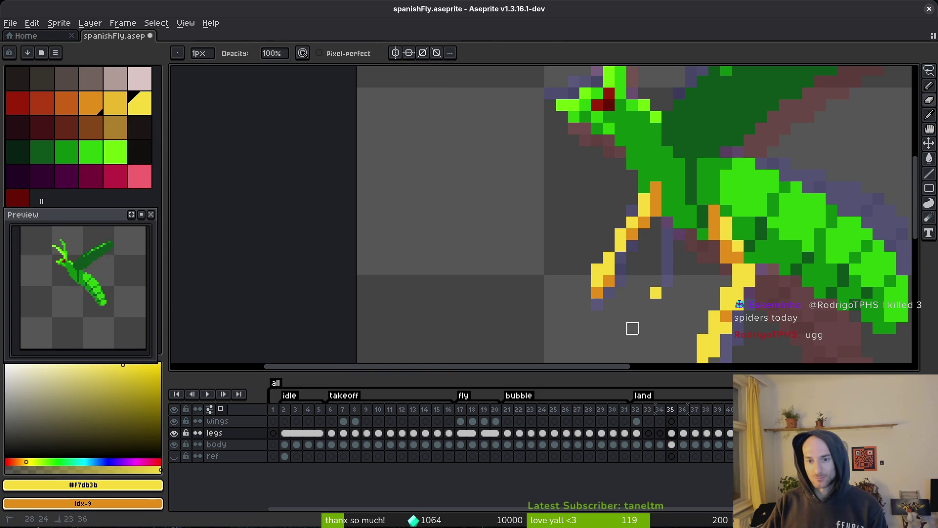
{"action": "key", "text": "alt+f"}
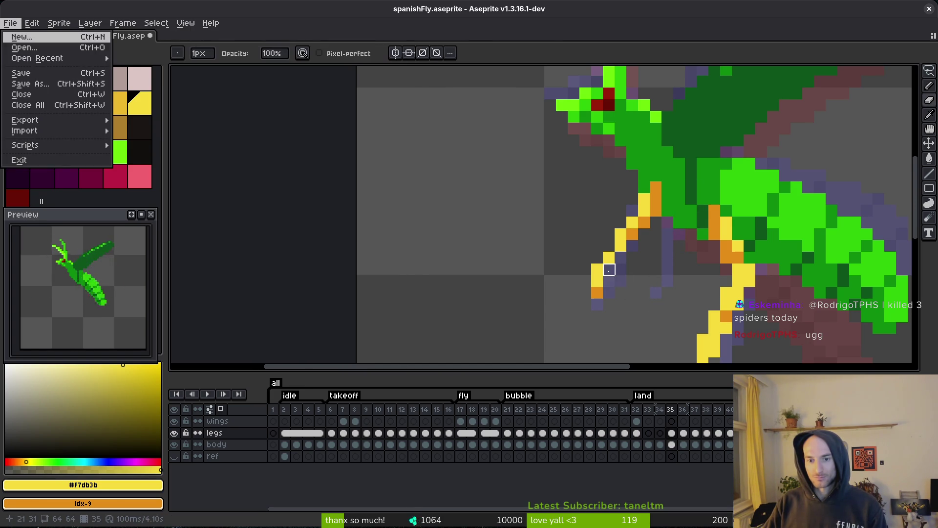
{"action": "key", "text": "Escape"}
{"action": "key", "text": "b"}
{"action": "key", "text": "ctrl+s"}
- Add yellow pixels at and below the leg tip, then save
{"action": "scroll", "coordinate": [654, 274], "scroll_direction": "down", "scroll_amount": 3}
{"action": "key", "text": "period"}
{"action": "key", "text": "i"}
{"action": "key", "text": "comma"}
{"action": "key", "text": "period"}
{"action": "key", "text": "comma"}
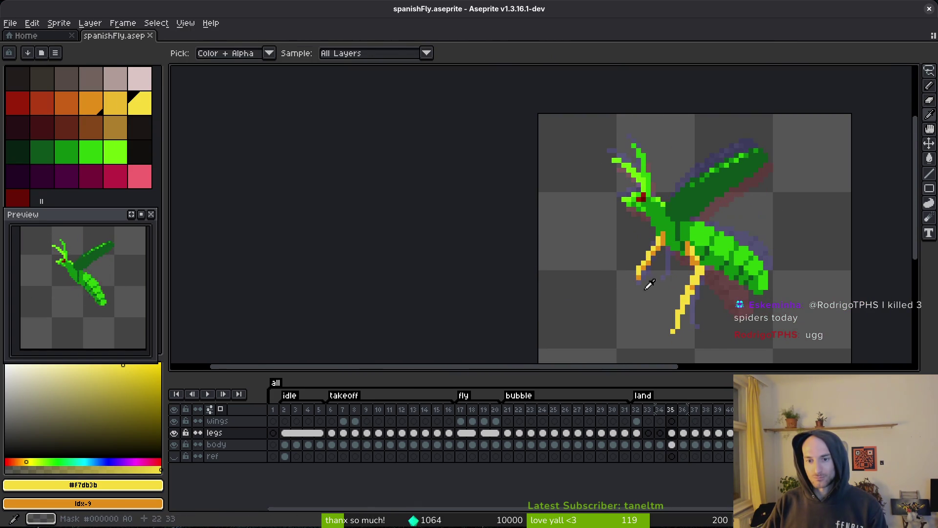
{"action": "scroll", "coordinate": [635, 291], "scroll_direction": "up", "scroll_amount": 3}
{"action": "key", "text": "m"}
{"action": "key", "text": "b"}
{"action": "left_click_drag", "start_coordinate": [618, 299], "coordinate": [617, 311]}
{"action": "left_click", "coordinate": [652, 323]}
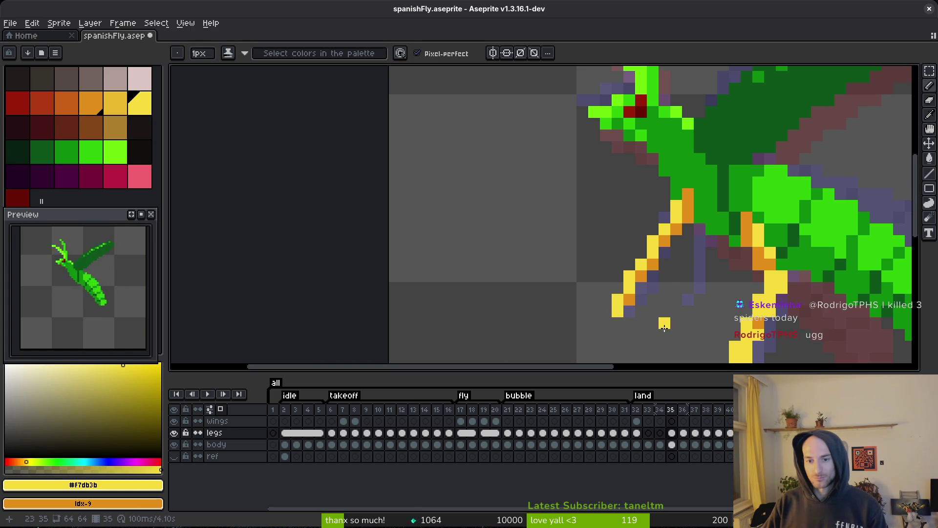
{"action": "key", "text": "ctrl+s"}
- Paint the leg pixels yellow with one orange joint pixel, then save
{"action": "scroll", "coordinate": [644, 316], "scroll_direction": "down", "scroll_amount": 4}
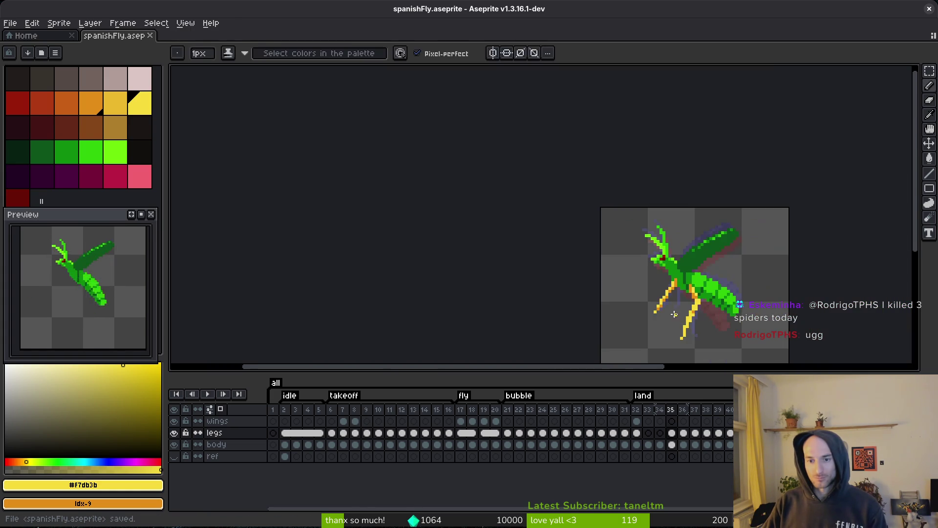
{"action": "scroll", "coordinate": [680, 336], "scroll_direction": "up", "scroll_amount": 5}
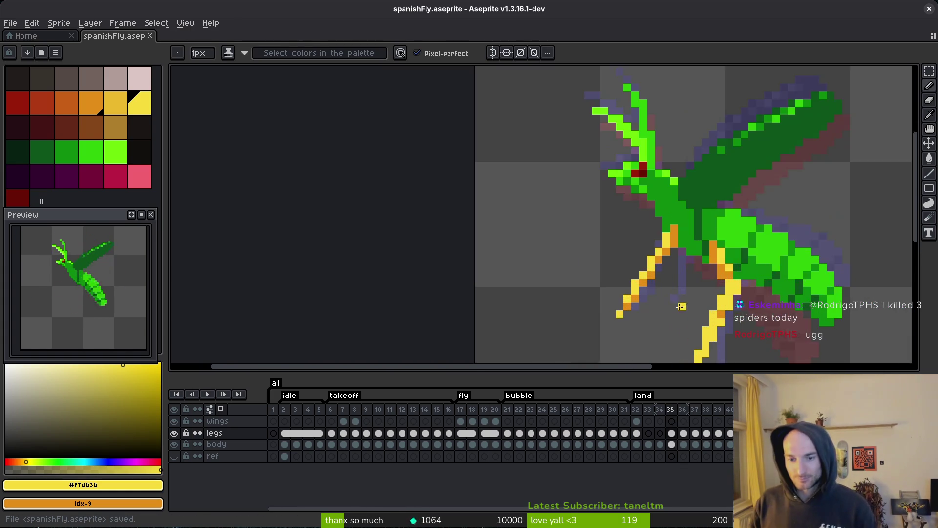
{"action": "key", "text": "m"}
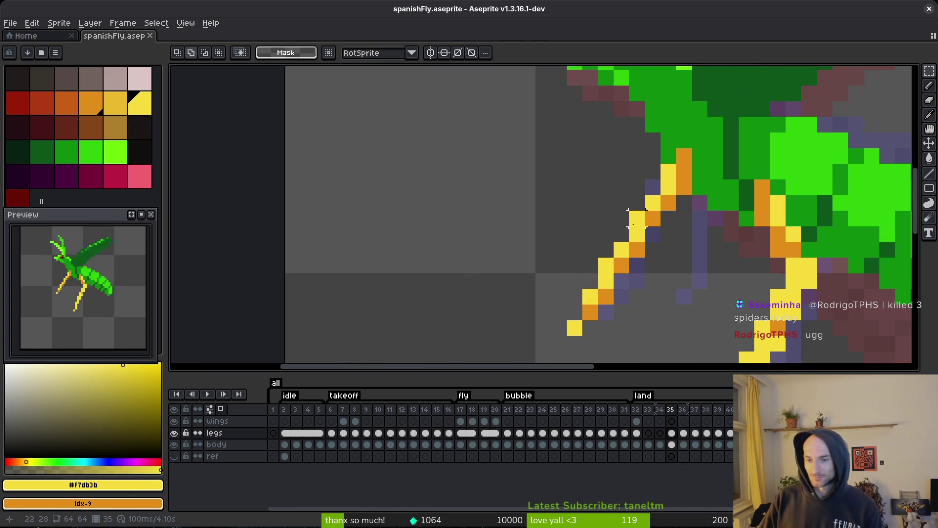
{"action": "scroll", "coordinate": [635, 233], "scroll_direction": "up", "scroll_amount": 1}
{"action": "key", "text": "b"}
{"action": "left_click_drag", "start_coordinate": [616, 233], "coordinate": [640, 257]}
{"action": "left_click", "coordinate": [645, 237], "text": "alt"}
{"action": "left_click", "coordinate": [664, 257]}
{"action": "scroll", "coordinate": [666, 257], "scroll_direction": "down", "scroll_amount": 2}
{"action": "key", "text": "ctrl+s"}
{"action": "scroll", "coordinate": [729, 253], "scroll_direction": "down", "scroll_amount": 1}
{"action": "key", "text": "i"}
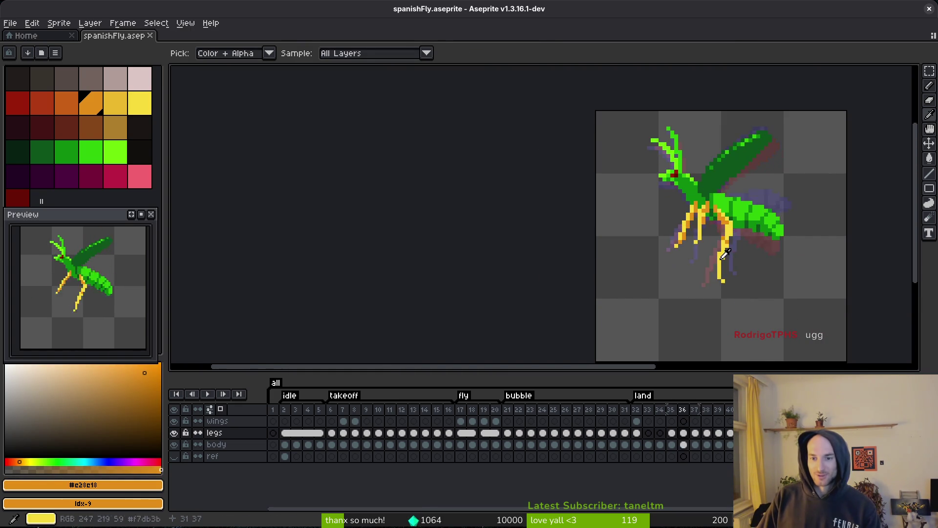
- Compare leg poses across frames 34–37 and pick the yellow leg colour
{"action": "key", "text": "Right"}
{"action": "key", "text": "Left"}
{"action": "key", "text": "Right"}
{"action": "key", "text": "Left"}
{"action": "key", "text": "Left"}
{"action": "key", "text": "Left"}
{"action": "key", "text": "Left"}
{"action": "key", "text": "Right"}
{"action": "key", "text": "Right"}
{"action": "key", "text": "Right"}
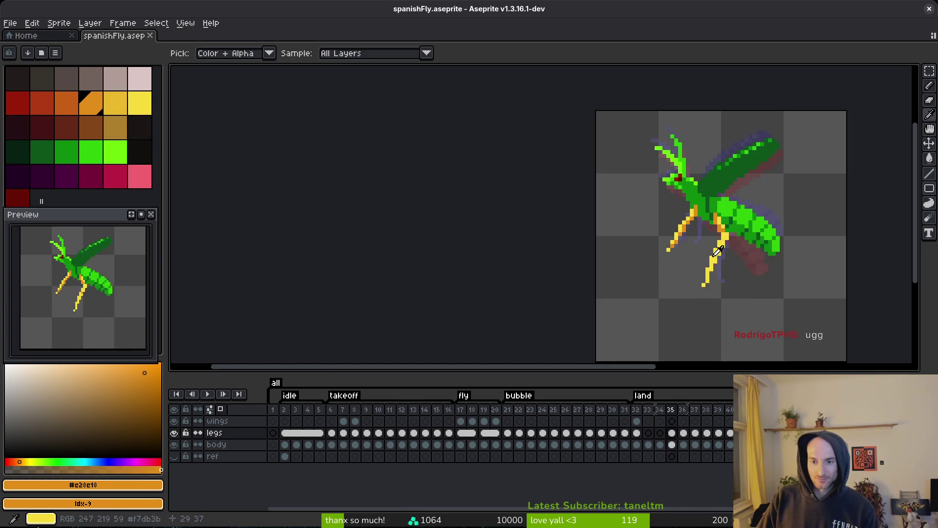
{"action": "key", "text": "Left"}
{"action": "key", "text": "Left"}
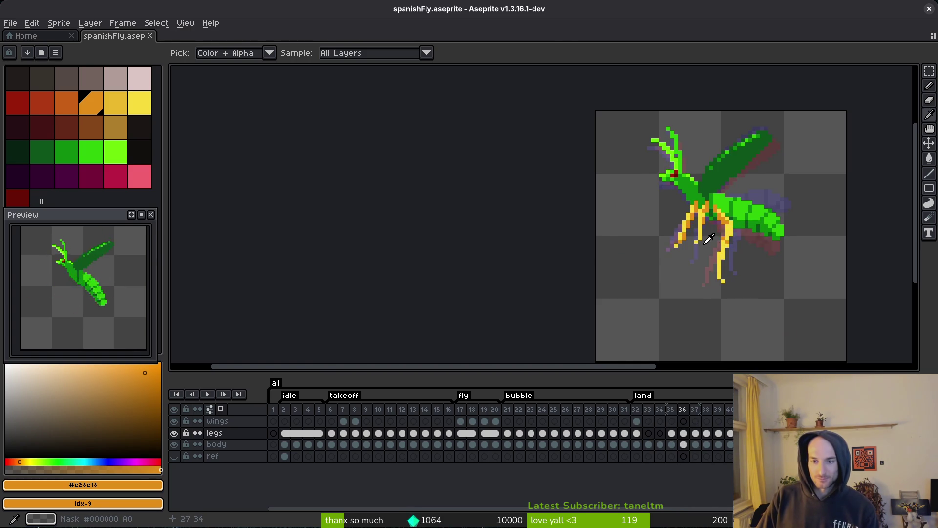
{"action": "key", "text": "b"}
{"action": "scroll", "coordinate": [711, 213], "scroll_direction": "up", "scroll_amount": 3}
{"action": "left_click", "coordinate": [711, 213], "text": "alt"}
{"action": "key", "text": "Right"}
{"action": "key", "text": "Left"}
{"action": "key", "text": "Right"}
- Lasso the leg joints on frame 35 and nudge them up and right under the body
{"action": "key", "text": "shift+w"}
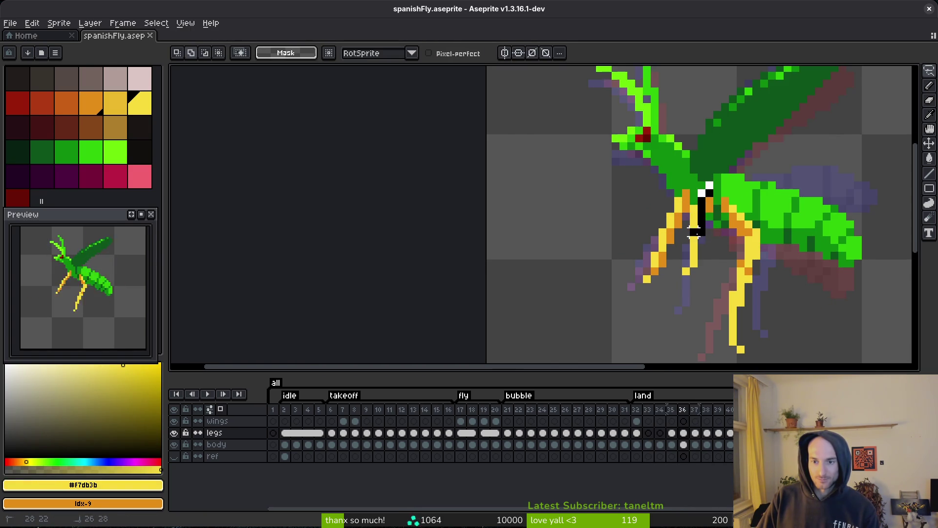
{"action": "key", "text": "Right"}
{"action": "left_click", "coordinate": [708, 254]}
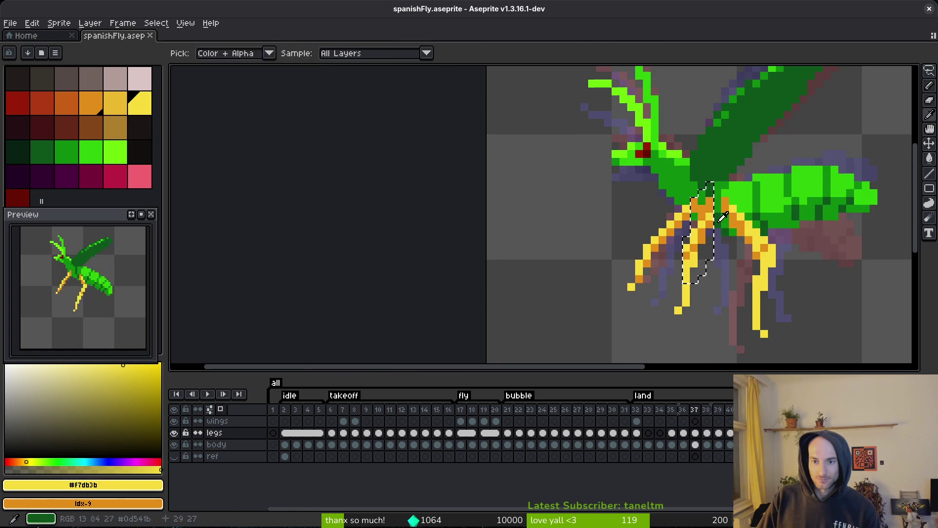
{"action": "key", "text": "Left"}
{"action": "key", "text": "Left"}
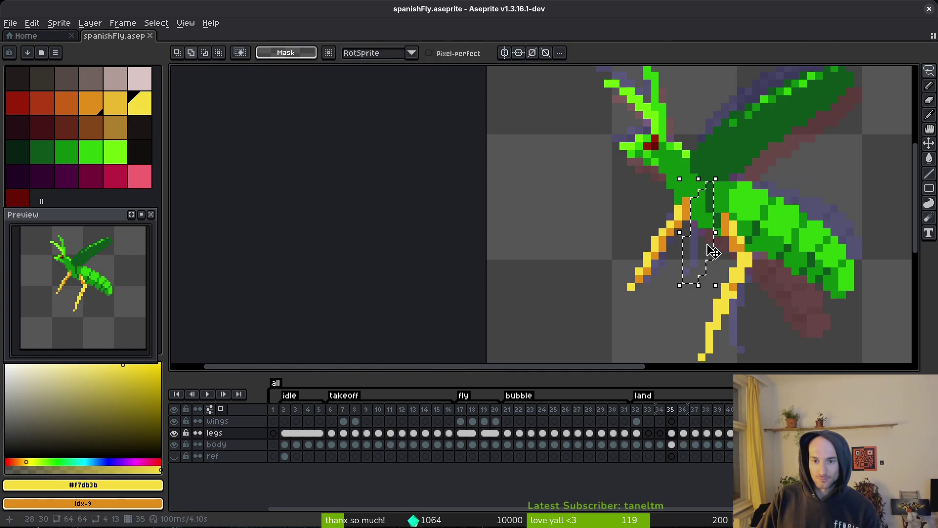
{"action": "key", "text": "ctrl+d"}
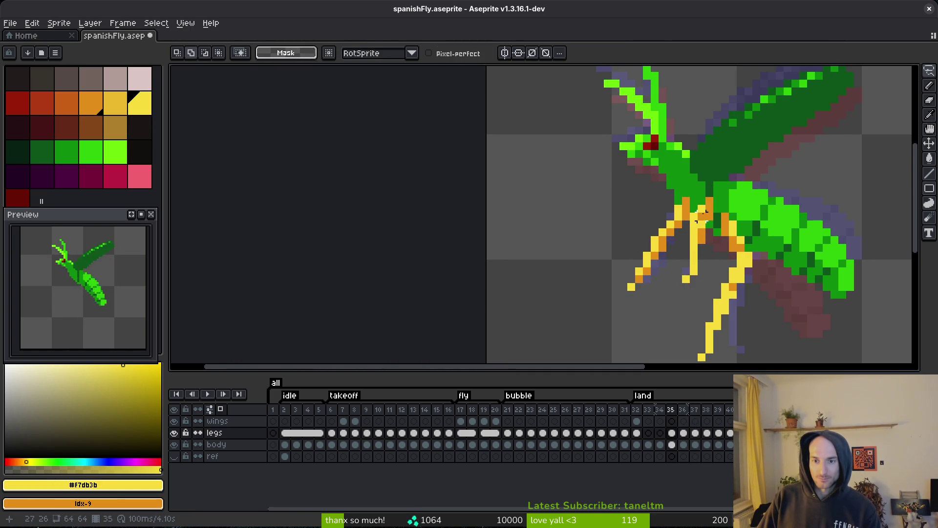
{"action": "left_click_drag", "start_coordinate": [700, 226], "coordinate": [702, 253]}
{"action": "left_click", "coordinate": [702, 253]}
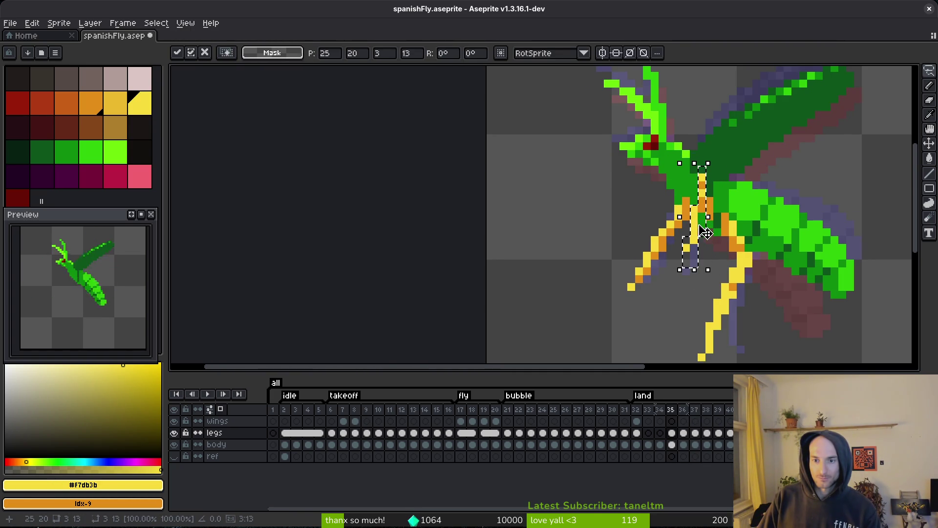
{"action": "key", "text": "ctrl+d"}
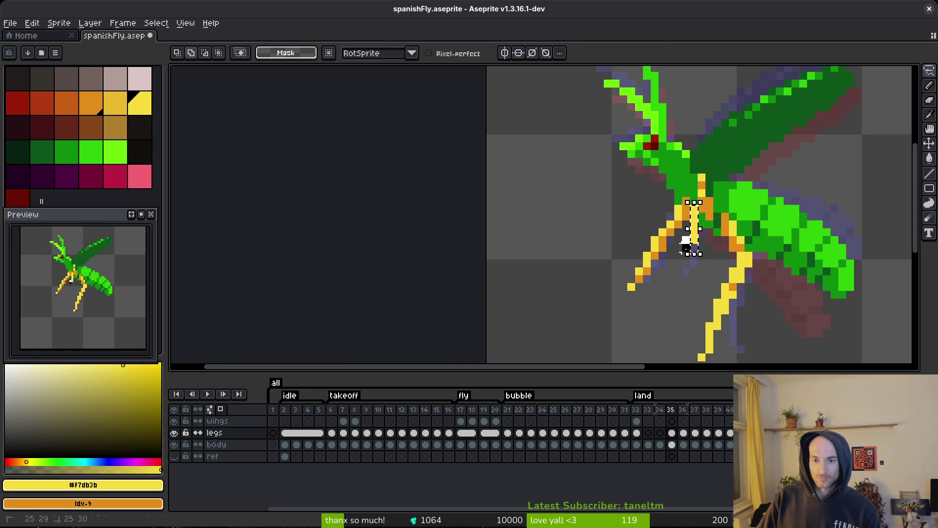
{"action": "left_click_drag", "start_coordinate": [688, 244], "coordinate": [705, 234]}
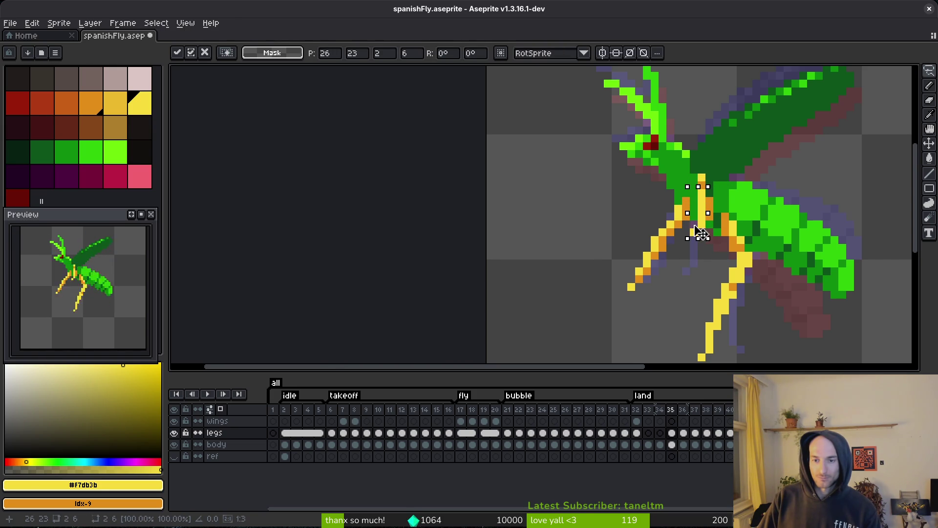
{"action": "key", "text": "ctrl+d"}
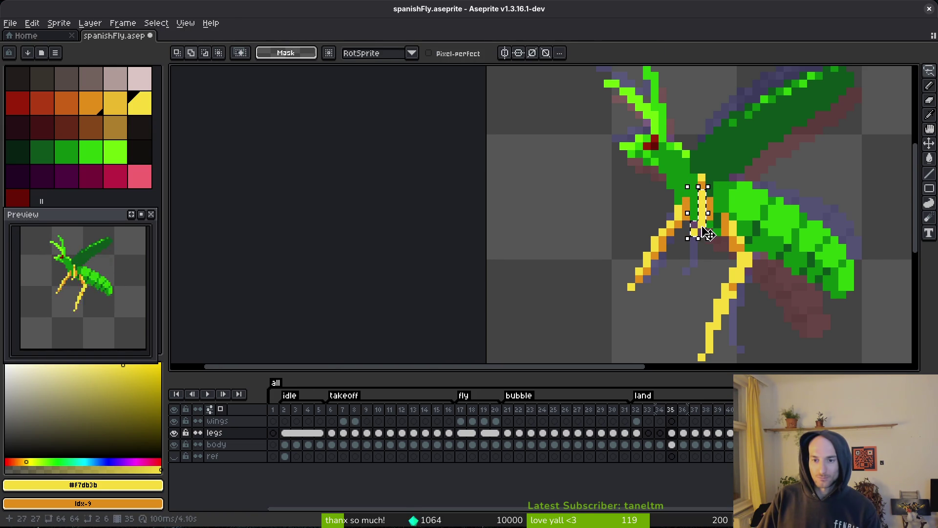
{"action": "left_click_drag", "start_coordinate": [709, 236], "coordinate": [702, 230]}
{"action": "key", "text": "ctrl+d"}
{"action": "key", "text": "f"}
- Touch up the joints with the picked orange colour and save the sprite
{"action": "left_click", "coordinate": [703, 219], "text": "alt"}
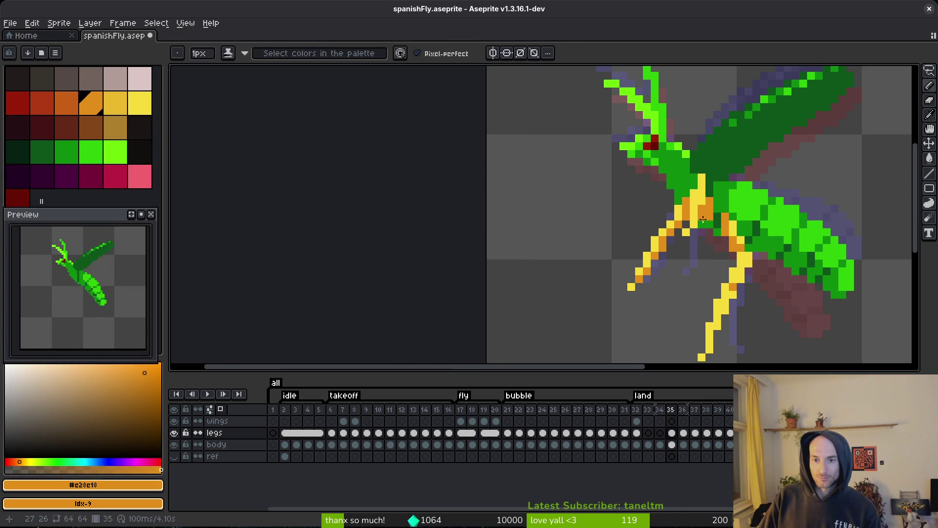
{"action": "scroll", "coordinate": [708, 229], "scroll_direction": "down", "scroll_amount": 3}
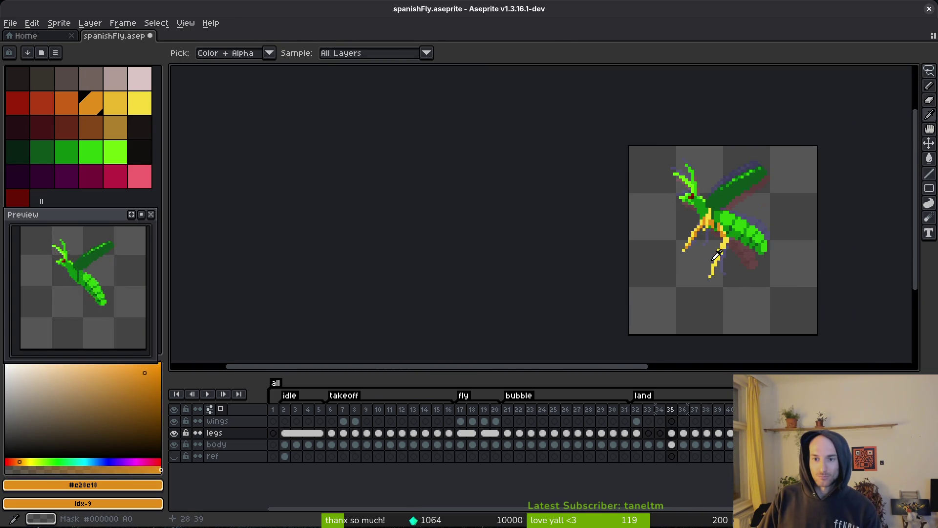
{"action": "scroll", "coordinate": [710, 256], "scroll_direction": "up", "scroll_amount": 3}
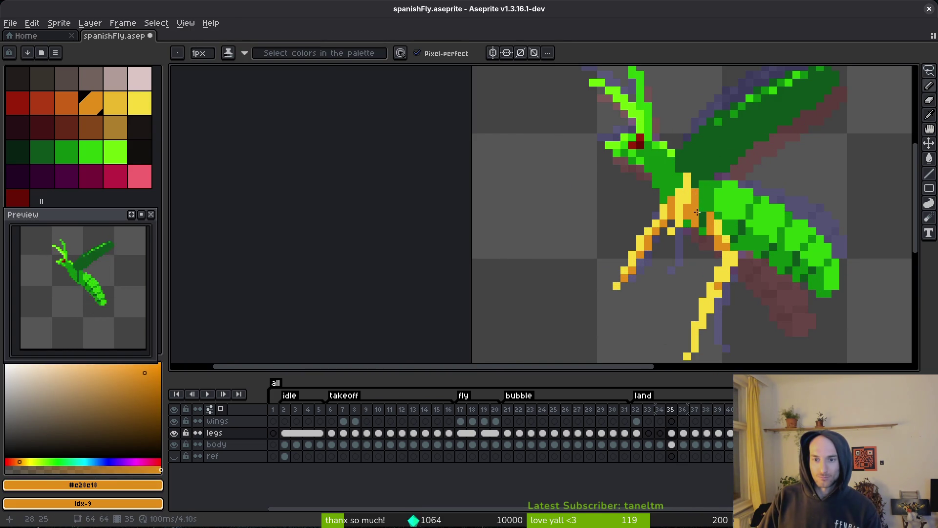
{"action": "key", "text": "ctrl+s"}
{"action": "scroll", "coordinate": [698, 215], "scroll_direction": "down", "scroll_amount": 3}
{"action": "scroll", "coordinate": [695, 222], "scroll_direction": "up", "scroll_amount": 3}
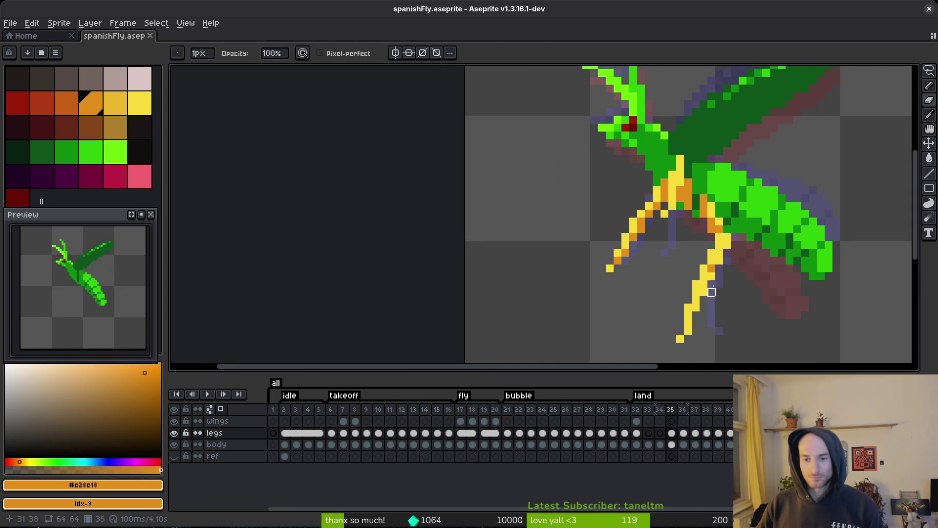
{"action": "key", "text": "Left"}
{"action": "left_click", "coordinate": [672, 433]}
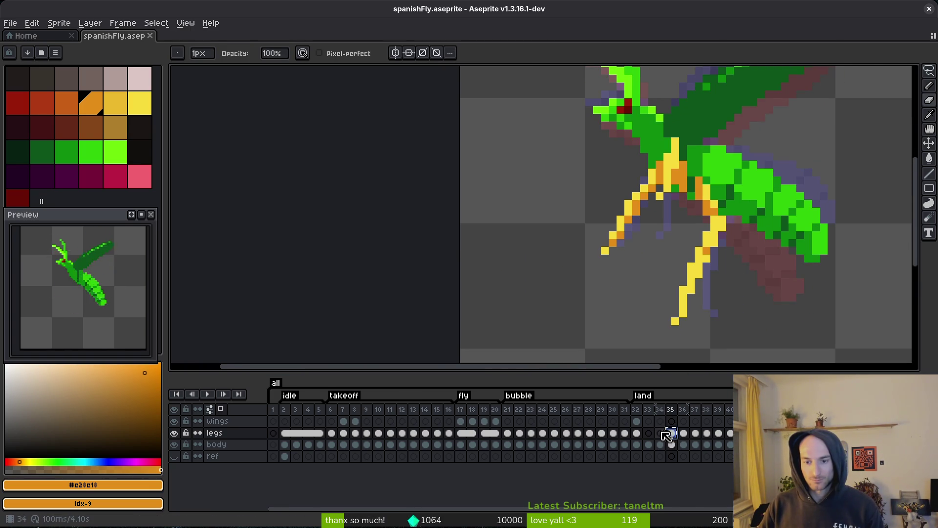
- Copy frame 35's legs onto frame 34 and move them about 3 pixels down
{"action": "key", "text": "ctrl+c"}
{"action": "key", "text": "Left"}
{"action": "key", "text": "ctrl+v"}
{"action": "scroll", "coordinate": [718, 233], "scroll_direction": "down", "scroll_amount": 1}
{"action": "key", "text": "q"}
{"action": "left_click_drag", "start_coordinate": [630, 128], "coordinate": [765, 189]}
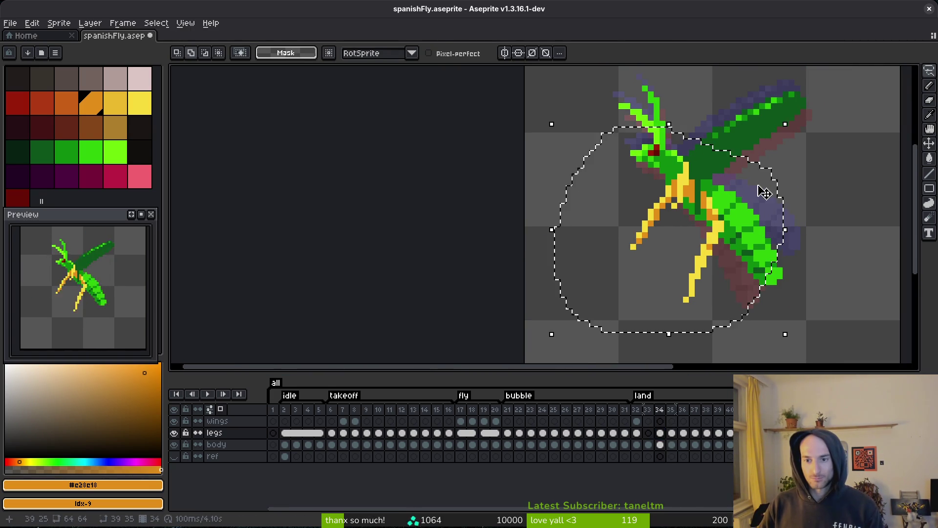
{"action": "key", "text": "Left"}
{"action": "key", "text": "Right"}
{"action": "key", "text": "Right"}
{"action": "key", "text": "Left"}
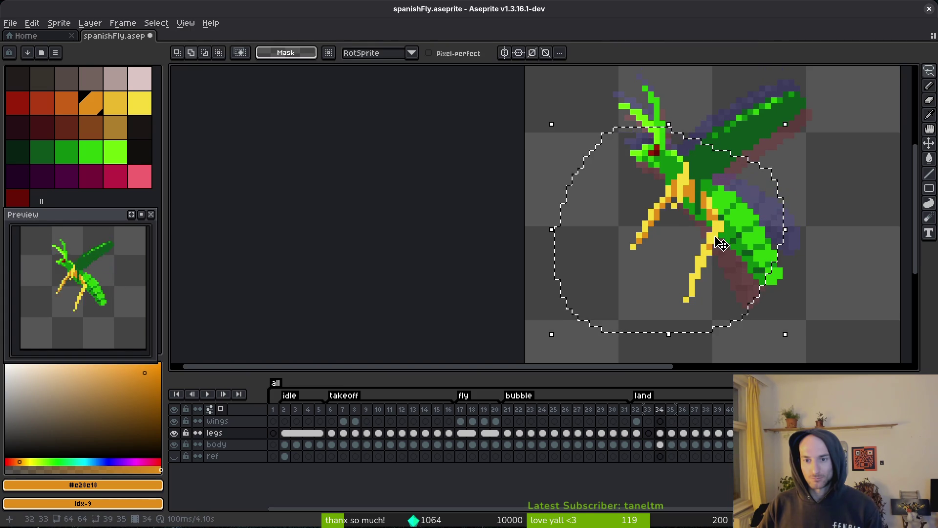
{"action": "left_click_drag", "start_coordinate": [727, 240], "coordinate": [727, 259]}
{"action": "key", "text": "Return"}
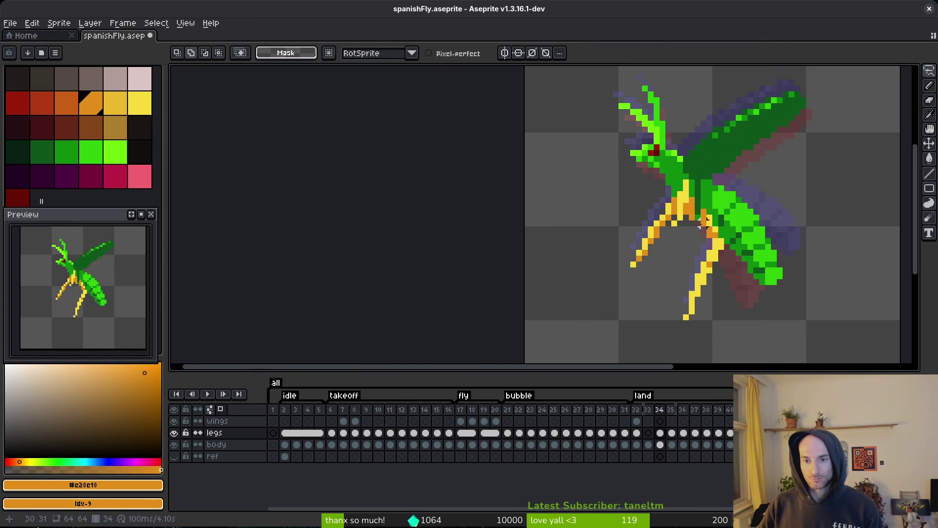
- Raise the yellow leg segment up under the fly's body
{"action": "scroll", "coordinate": [699, 220], "scroll_direction": "up", "scroll_amount": 2}
{"action": "left_click", "coordinate": [680, 183], "text": "alt"}
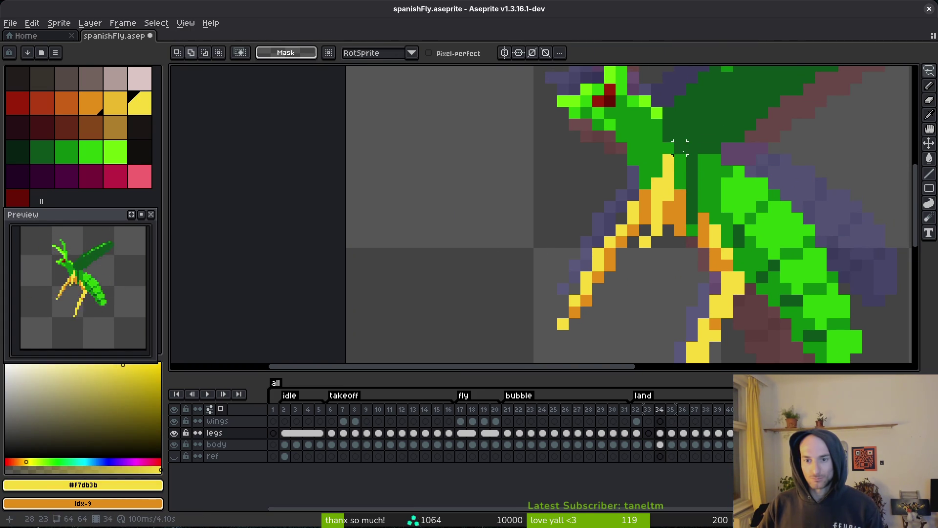
{"action": "left_click_drag", "start_coordinate": [668, 233], "coordinate": [689, 180]}
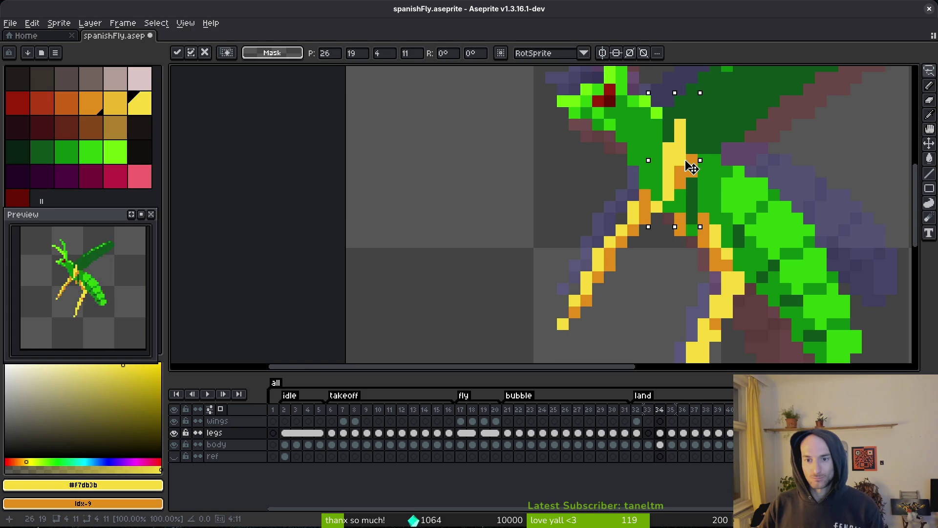
{"action": "key", "text": "Return"}
- Paint orange shading along the upper inner leg and save
{"action": "left_click", "coordinate": [691, 196], "text": "alt"}
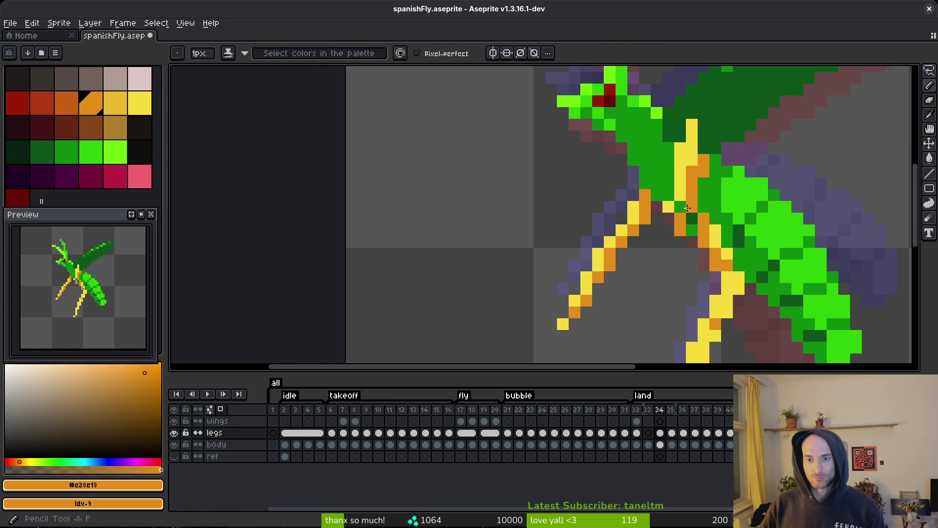
{"action": "key", "text": "b"}
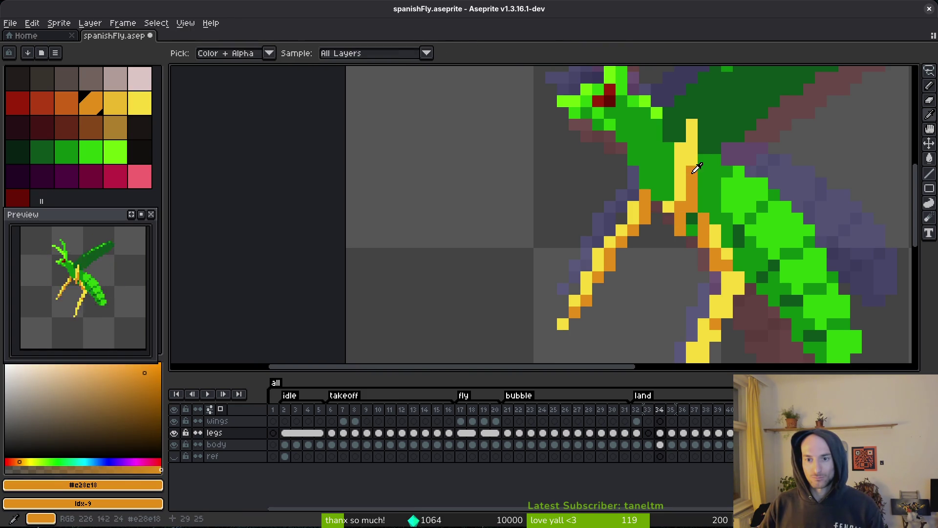
{"action": "left_click", "coordinate": [703, 148]}
{"action": "left_click_drag", "start_coordinate": [699, 159], "coordinate": [705, 174]}
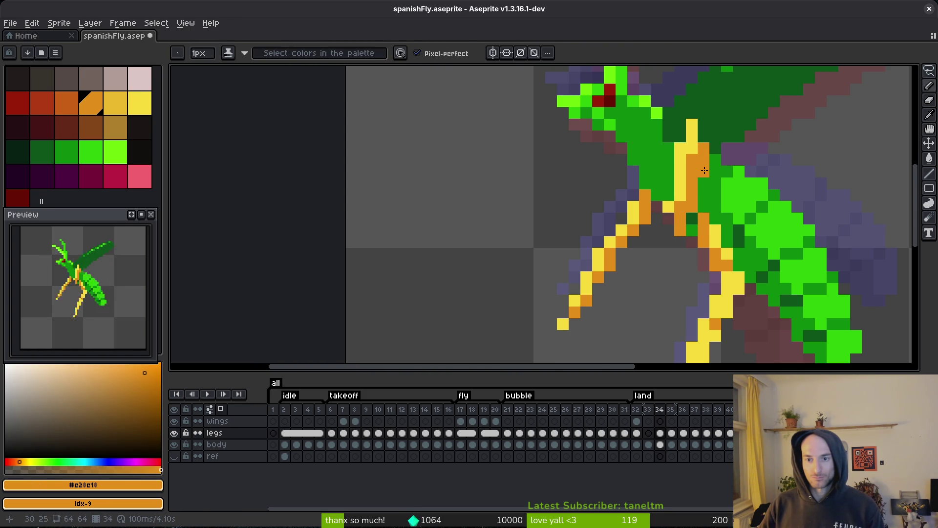
{"action": "scroll", "coordinate": [703, 207], "scroll_direction": "down", "scroll_amount": 4}
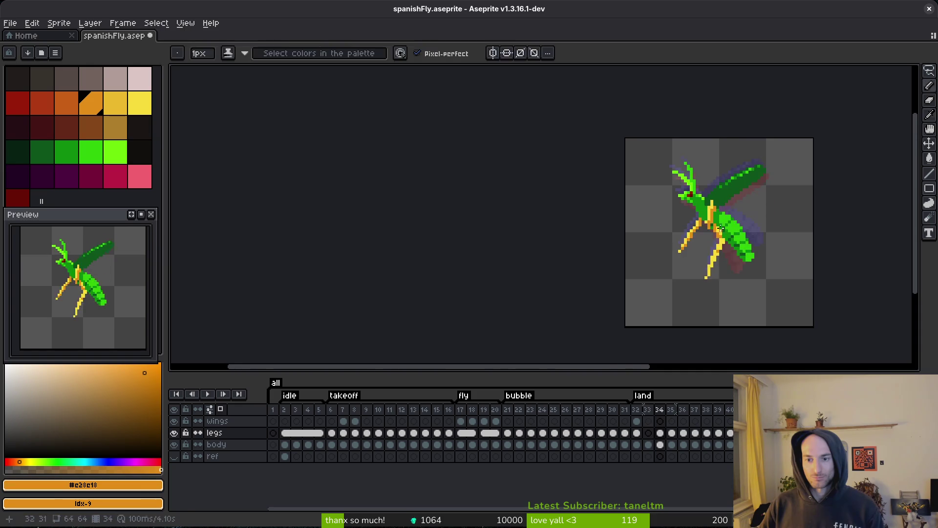
{"action": "scroll", "coordinate": [703, 206], "scroll_direction": "up", "scroll_amount": 3}
{"action": "left_click", "coordinate": [703, 203], "text": "alt"}
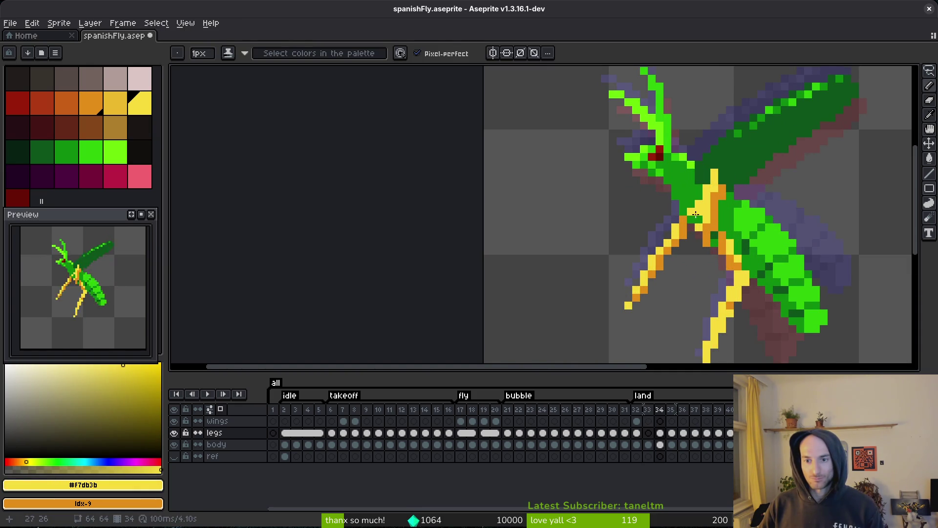
{"action": "key", "text": "b"}
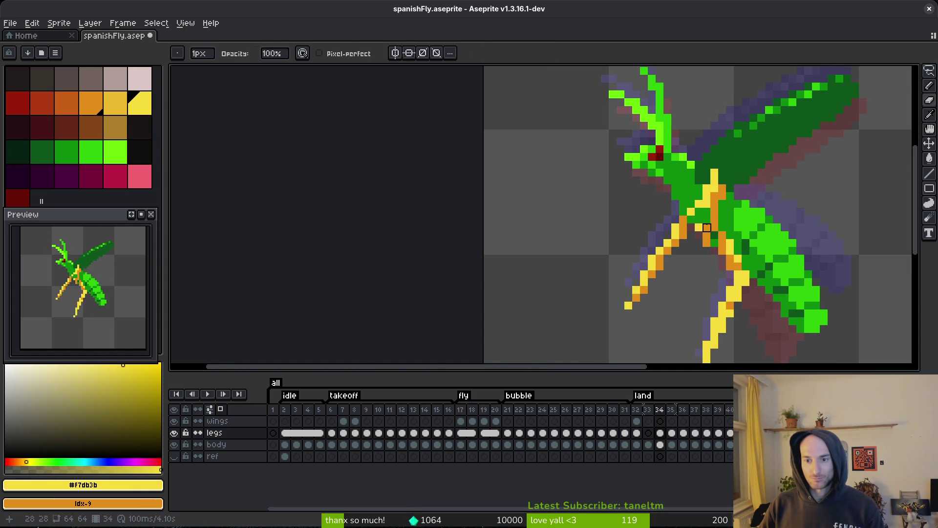
{"action": "key", "text": "f"}
{"action": "left_click", "coordinate": [708, 220], "text": "alt"}
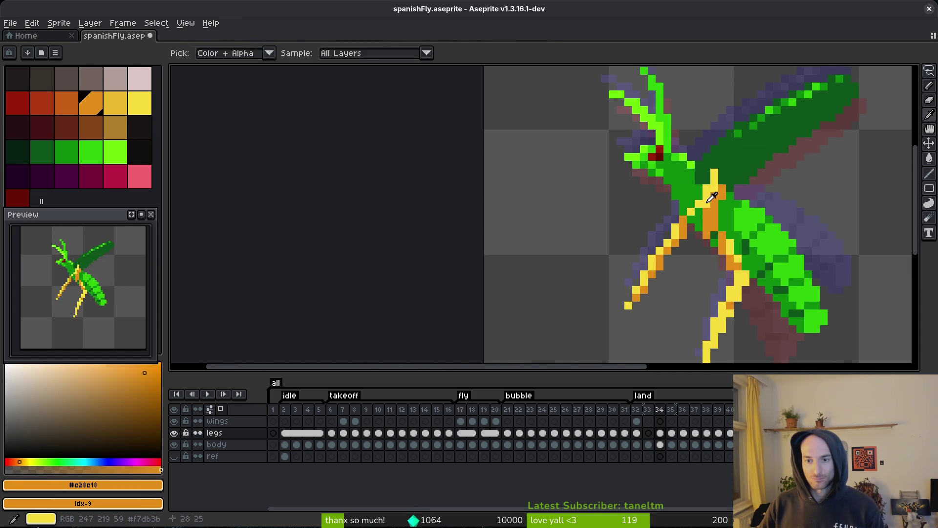
{"action": "left_click", "coordinate": [701, 211], "text": "alt"}
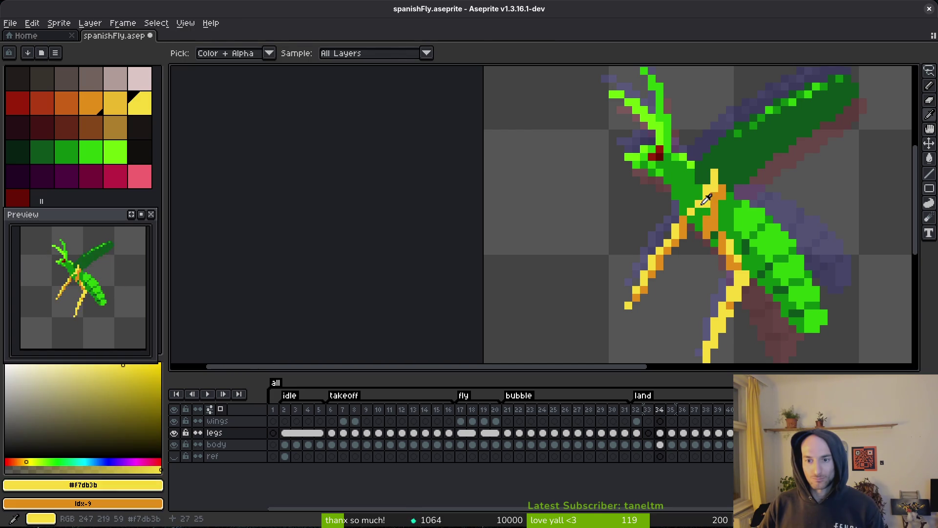
{"action": "key", "text": "ctrl+s"}
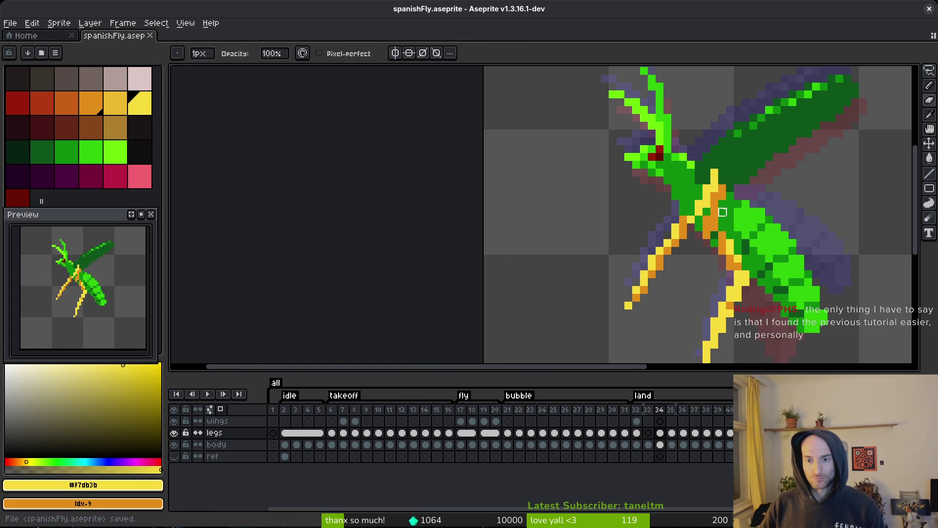
- Compare frame 34 against frame 35 and save the sprite again
{"action": "scroll", "coordinate": [734, 244], "scroll_direction": "down", "scroll_amount": 3}
{"action": "key", "text": "Right"}
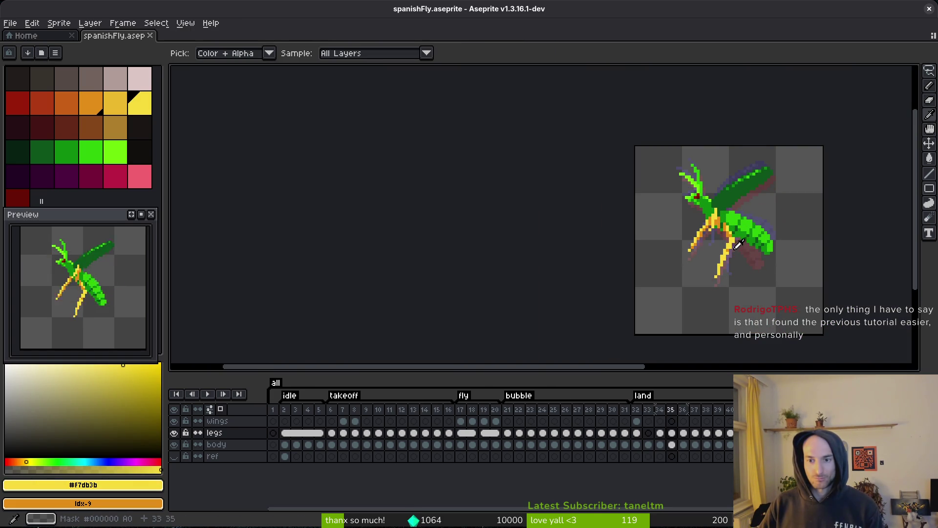
{"action": "key", "text": "Left"}
{"action": "scroll", "coordinate": [729, 227], "scroll_direction": "up", "scroll_amount": 4}
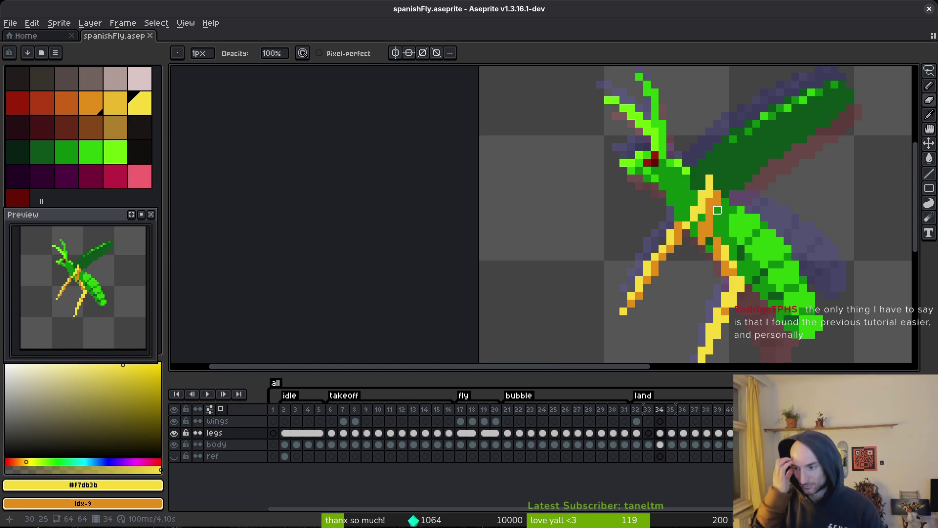
{"action": "key", "text": "ctrl+s"}
{"action": "scroll", "coordinate": [672, 195], "scroll_direction": "up", "scroll_amount": 2}
{"action": "scroll", "coordinate": [709, 234], "scroll_direction": "down", "scroll_amount": 4}
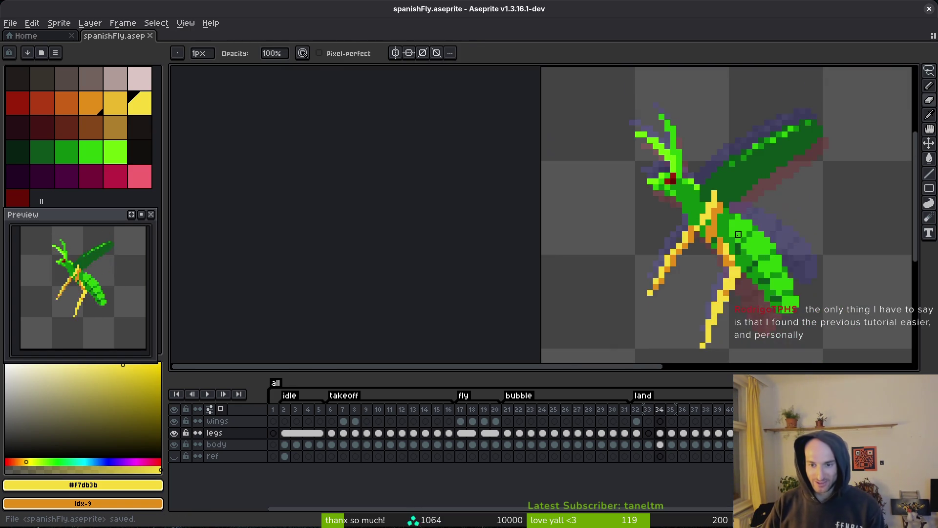
{"action": "key", "text": "Right"}
{"action": "key", "text": "Left"}
{"action": "scroll", "coordinate": [684, 207], "scroll_direction": "up", "scroll_amount": 2}
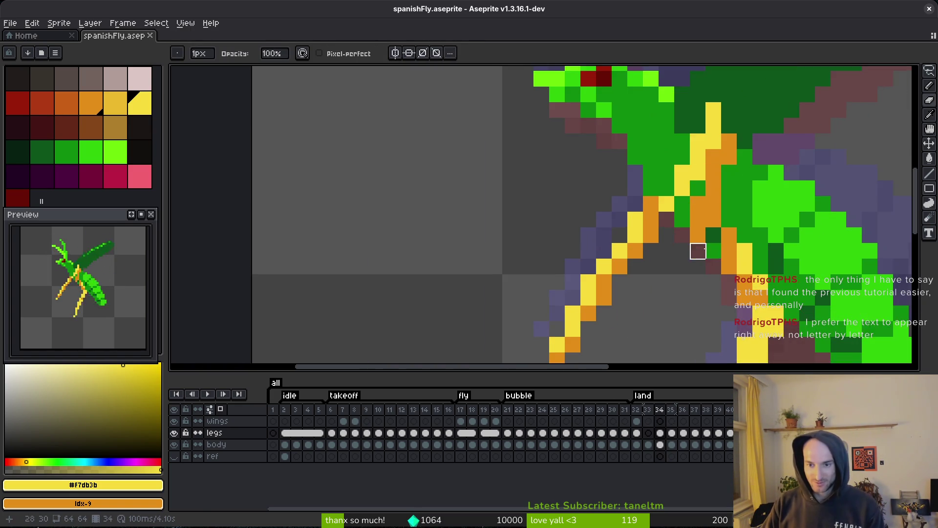
{"action": "key", "text": "ctrl+s"}
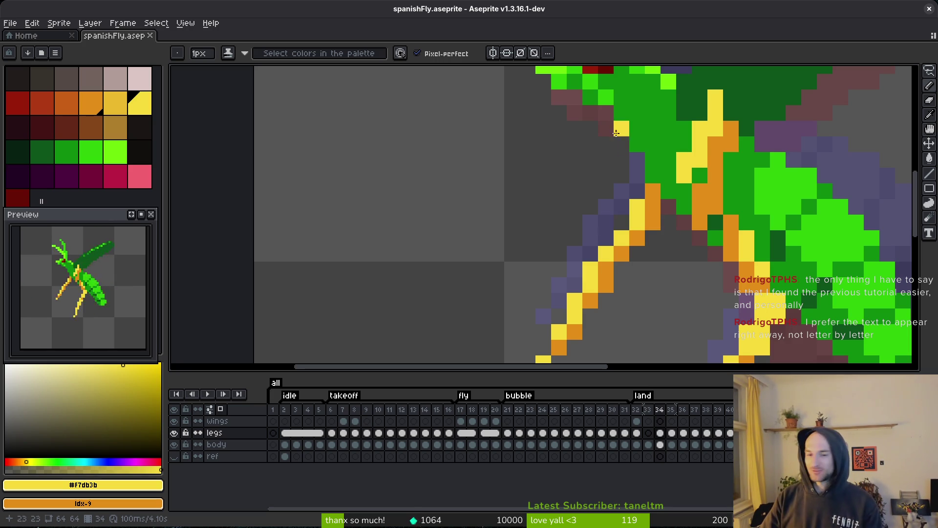
- Lasso the fly's leg on frame 34, nudge it one pixel up-right, and save
{"action": "scroll", "coordinate": [614, 139], "scroll_direction": "down", "scroll_amount": 2}
{"action": "scroll", "coordinate": [613, 144], "scroll_direction": "up", "scroll_amount": 2}
{"action": "key", "text": "shift+w"}
{"action": "scroll", "coordinate": [621, 157], "scroll_direction": "down", "scroll_amount": 2}
{"action": "mouse_move", "coordinate": [621, 157]}
{"action": "left_mouse_down"}
{"action": "mouse_move", "coordinate": [507, 321]}
{"action": "mouse_move", "coordinate": [549, 234]}
{"action": "mouse_move", "coordinate": [567, 248]}
{"action": "mouse_move", "coordinate": [589, 227]}
{"action": "left_mouse_up"}
{"action": "scroll", "coordinate": [572, 249], "scroll_direction": "up", "scroll_amount": 2}
{"action": "key", "text": "Return"}
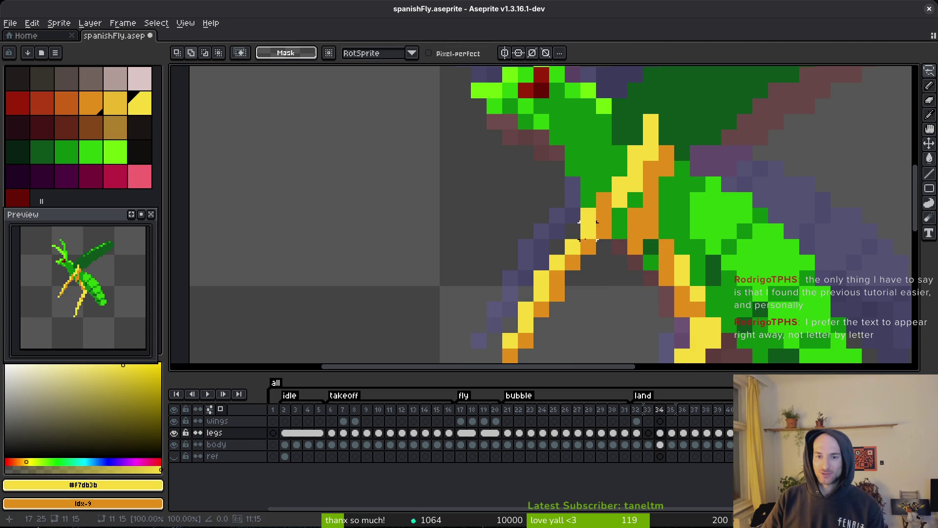
{"action": "key", "text": "ctrl+d"}
{"action": "scroll", "coordinate": [610, 254], "scroll_direction": "down", "scroll_amount": 2}
{"action": "key", "text": "ctrl+s"}
{"action": "scroll", "coordinate": [670, 274], "scroll_direction": "up", "scroll_amount": 2}
- Box-select the lower leg and shift it one pixel right
{"action": "key", "text": "m"}
{"action": "mouse_move", "coordinate": [648, 209]}
{"action": "left_mouse_down"}
{"action": "mouse_move", "coordinate": [618, 259]}
{"action": "mouse_move", "coordinate": [548, 314]}
{"action": "mouse_move", "coordinate": [602, 298]}
{"action": "left_mouse_up"}
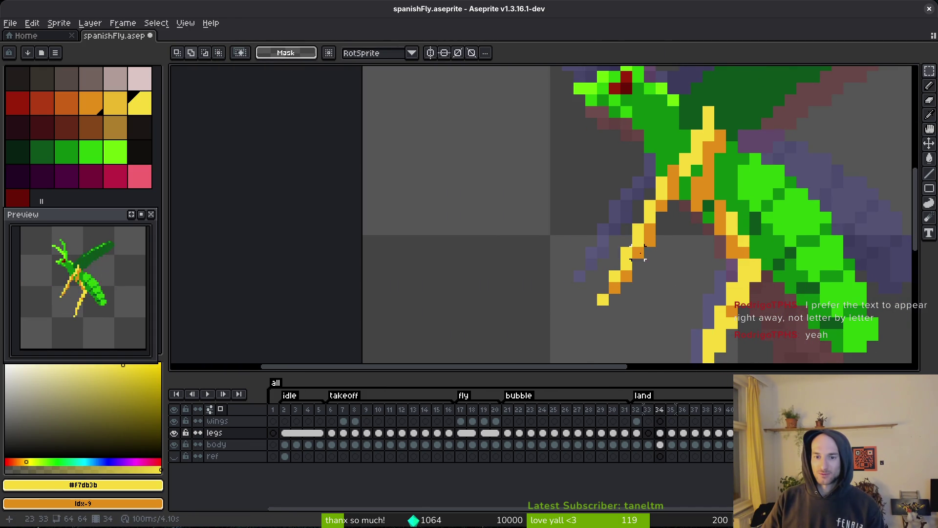
{"action": "key", "text": "Right"}
{"action": "key", "text": "ctrl+d"}
- Touch up the lower leg with orange shading pixels picked from the leg
{"action": "key", "text": "b"}
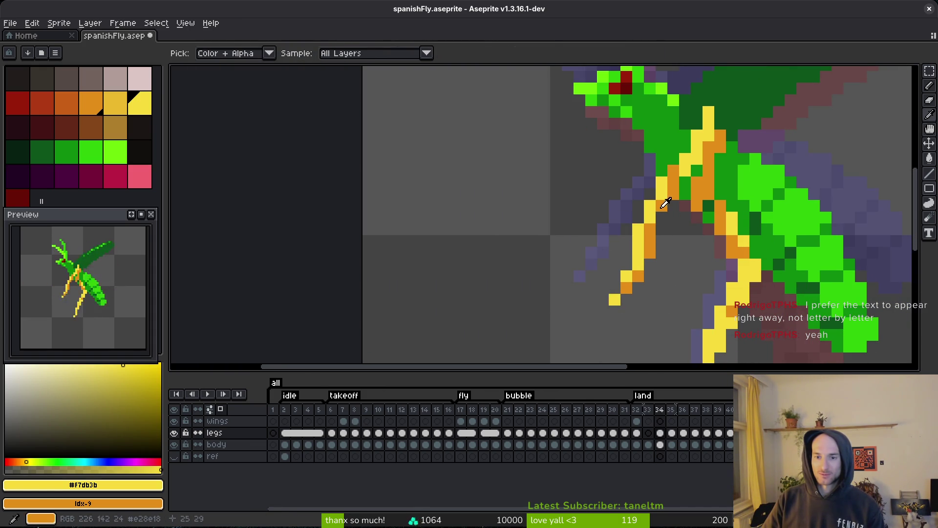
{"action": "left_click", "coordinate": [655, 241], "text": "alt"}
{"action": "key", "text": "ctrl+s"}
{"action": "left_click_drag", "start_coordinate": [666, 272], "coordinate": [655, 253]}
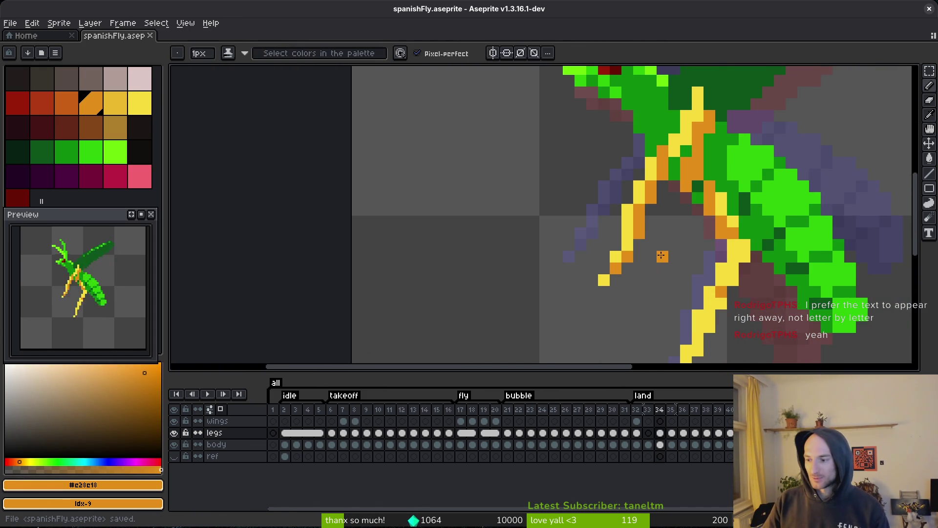
{"action": "scroll", "coordinate": [677, 254], "scroll_direction": "down", "scroll_amount": 4}
- Flip between frames 34 and 35 to compare the legs
{"action": "key", "text": "i"}
{"action": "key", "text": "Right"}
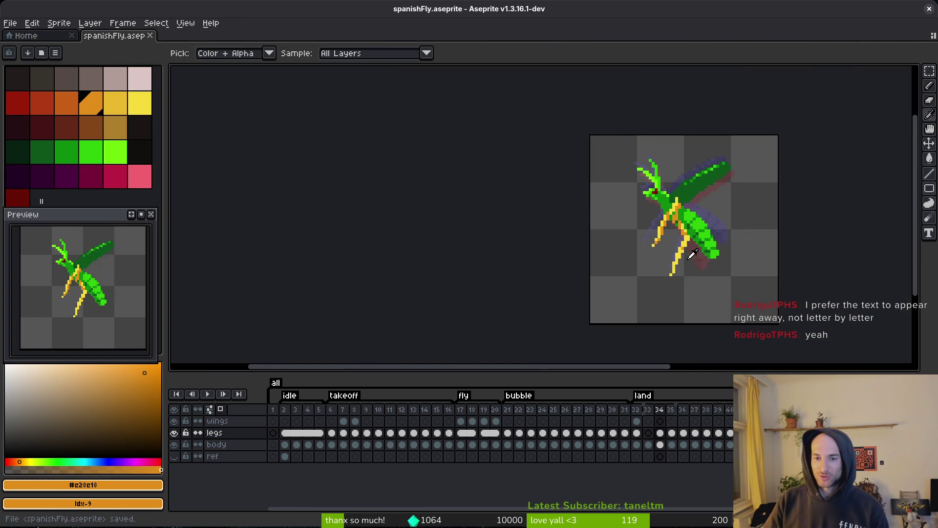
{"action": "key", "text": "Left"}
{"action": "key", "text": "Right"}
{"action": "key", "text": "Left"}
{"action": "key", "text": "Right"}
{"action": "key", "text": "Left"}
- Pick the yellow leg colour, save, preview the animation, and step back to frame 33
{"action": "key", "text": "b"}
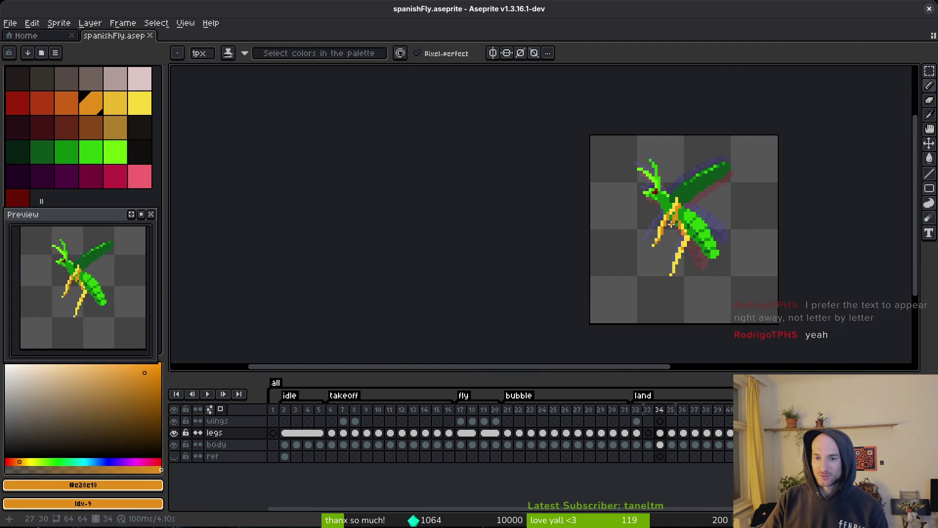
{"action": "scroll", "coordinate": [671, 223], "scroll_direction": "up", "scroll_amount": 5}
{"action": "left_click", "coordinate": [671, 189], "text": "alt"}
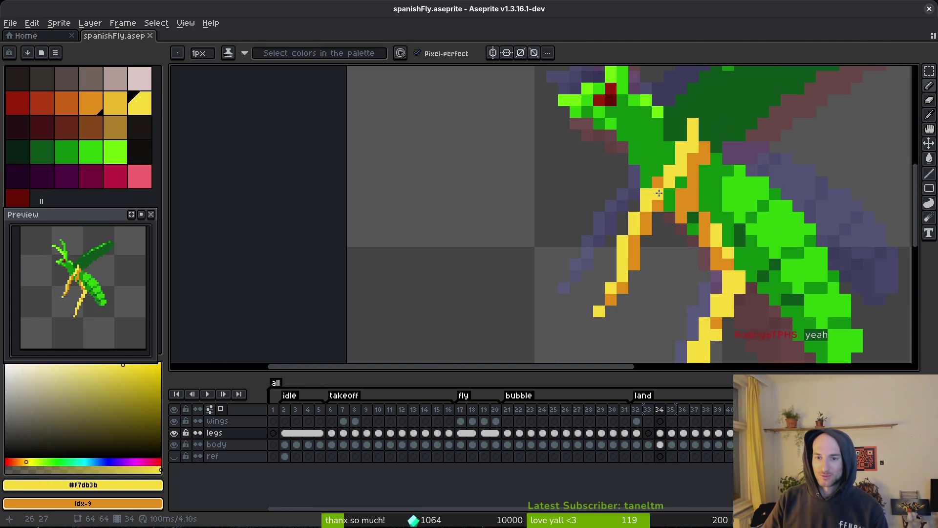
{"action": "key", "text": "ctrl+s"}
{"action": "scroll", "coordinate": [679, 210], "scroll_direction": "down", "scroll_amount": 3}
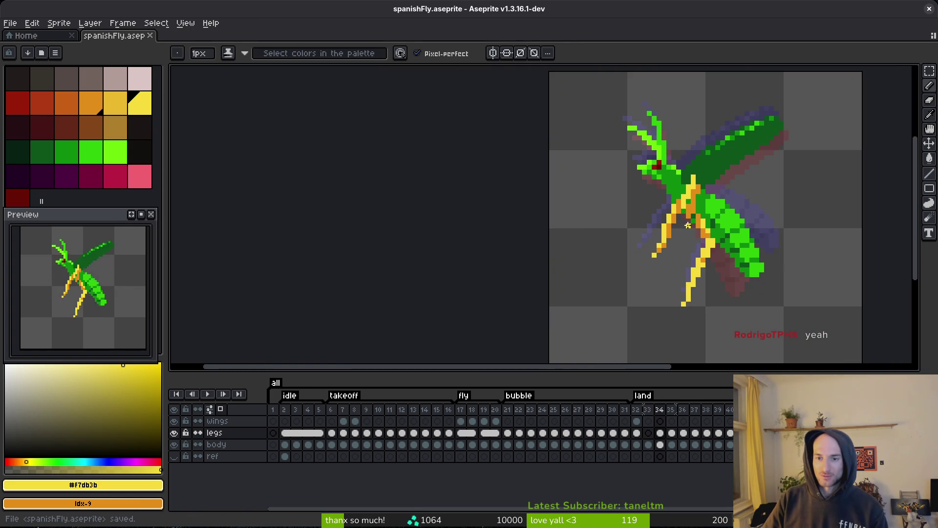
{"action": "scroll", "coordinate": [697, 221], "scroll_direction": "down", "scroll_amount": 2}
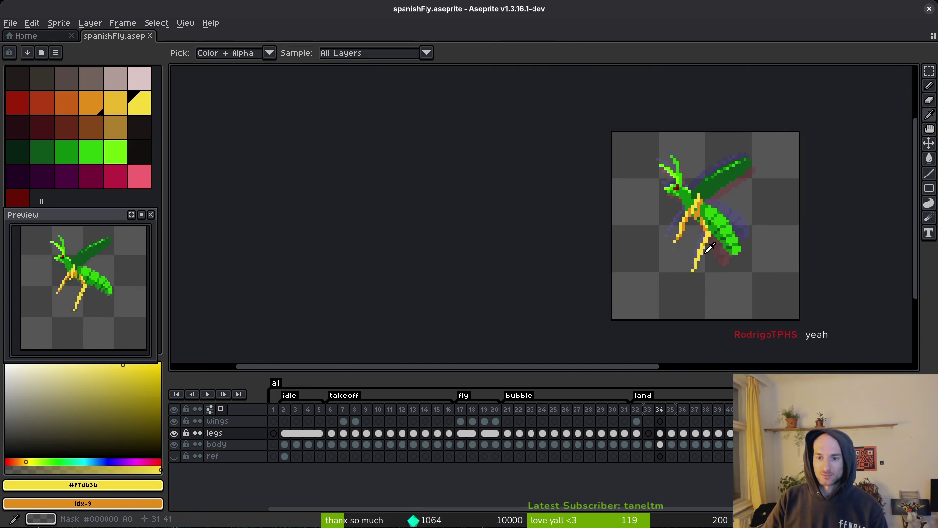
{"action": "key", "text": "Return"}
{"action": "key", "text": "Return"}
{"action": "key", "text": "Left"}
{"action": "key", "text": "plus"}
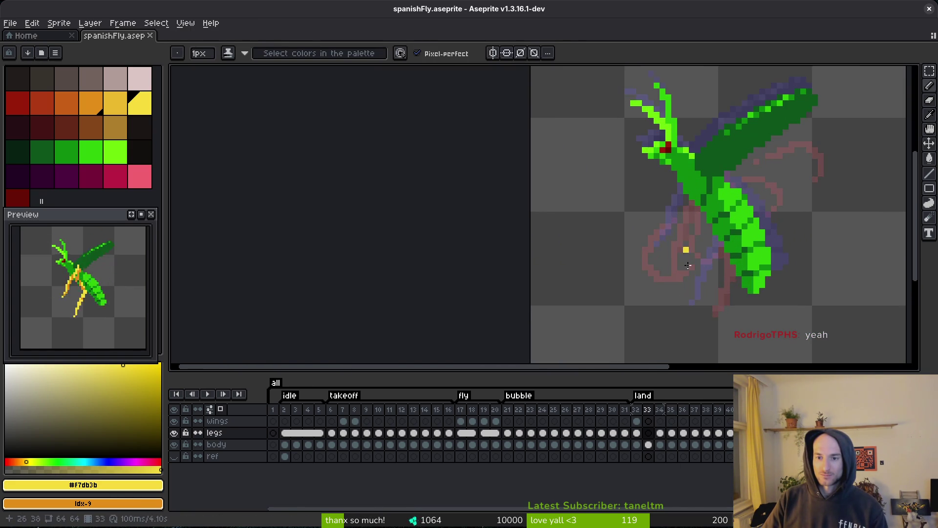
- Compare the legs on frames 32 and 33 with the body and wings layers hidden
{"action": "left_click", "coordinate": [659, 434]}
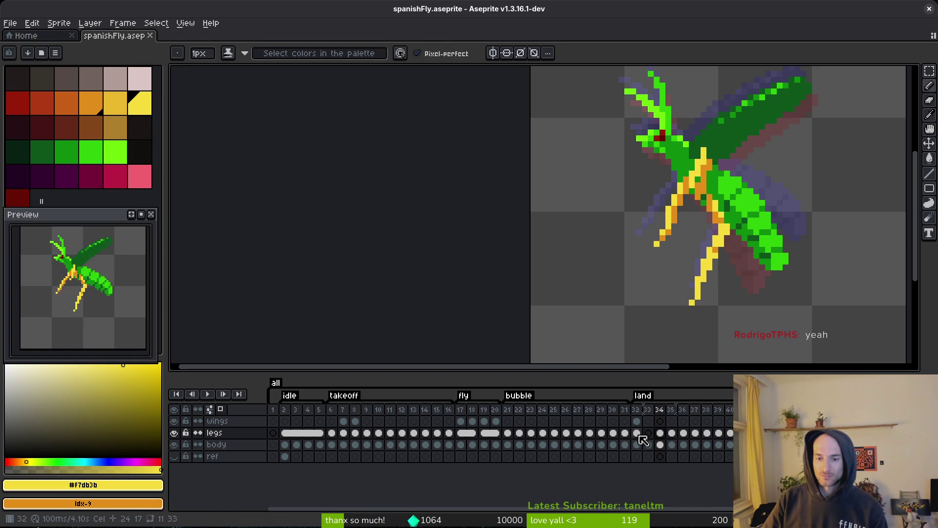
{"action": "left_click", "coordinate": [637, 434]}
{"action": "left_click", "coordinate": [648, 433]}
{"action": "key", "text": "Left"}
{"action": "key", "text": "Right"}
{"action": "left_click", "coordinate": [174, 445]}
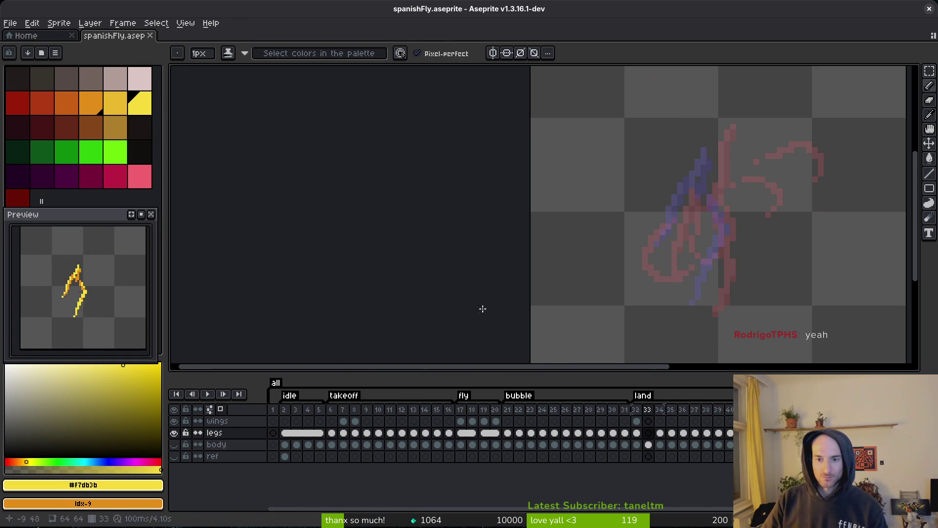
{"action": "left_click", "coordinate": [174, 421]}
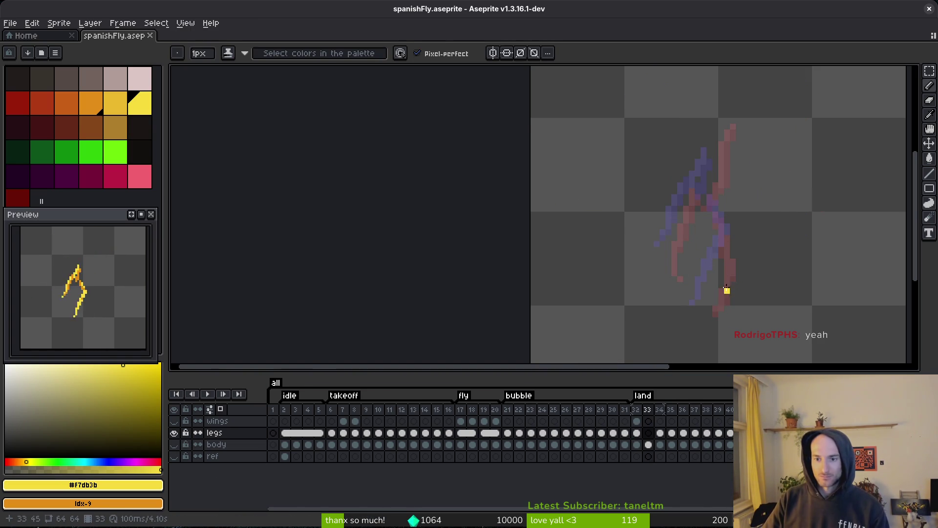
{"action": "scroll", "coordinate": [718, 274], "scroll_direction": "up", "scroll_amount": 3}
{"action": "scroll", "coordinate": [693, 218], "scroll_direction": "down", "scroll_amount": 2}
- On frame 32, lasso the left yellow leg and copy it
{"action": "key", "text": "alt"}
{"action": "key", "text": "Right"}
{"action": "key", "text": "Left"}
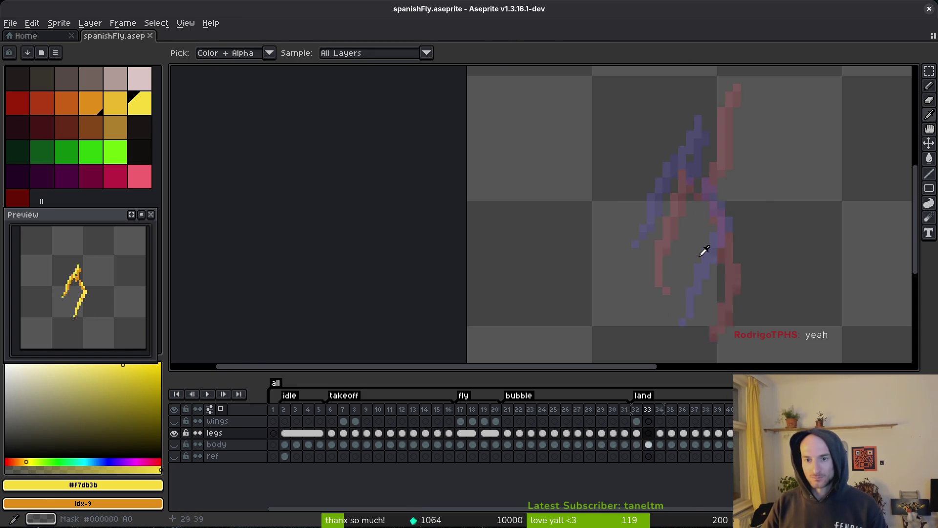
{"action": "key", "text": "Left"}
{"action": "key", "text": "q"}
{"action": "left_click_drag", "start_coordinate": [666, 142], "coordinate": [689, 251]}
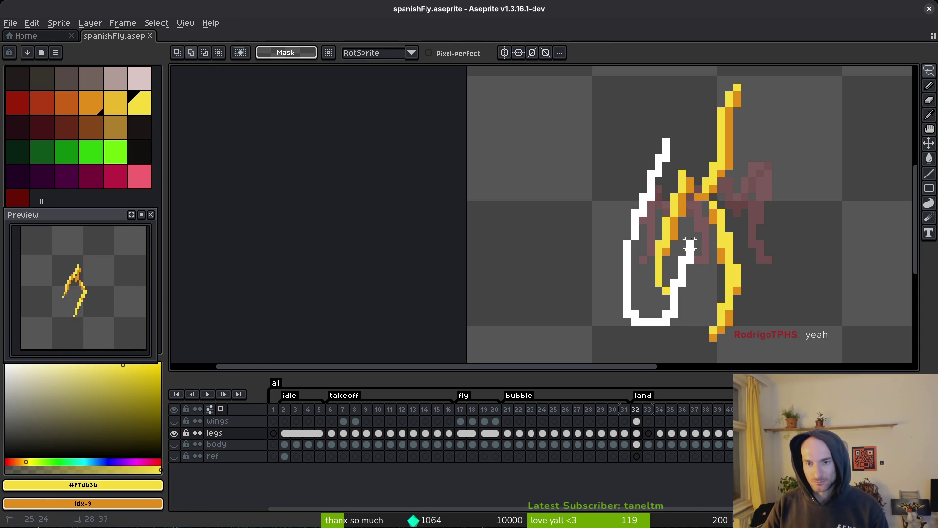
{"action": "left_click_drag", "start_coordinate": [682, 158], "coordinate": [673, 141]}
{"action": "key", "text": "ctrl+c"}
- Paste the leg onto frame 33, one pixel further right than the original
{"action": "key", "text": "Right"}
{"action": "key", "text": "ctrl+v"}
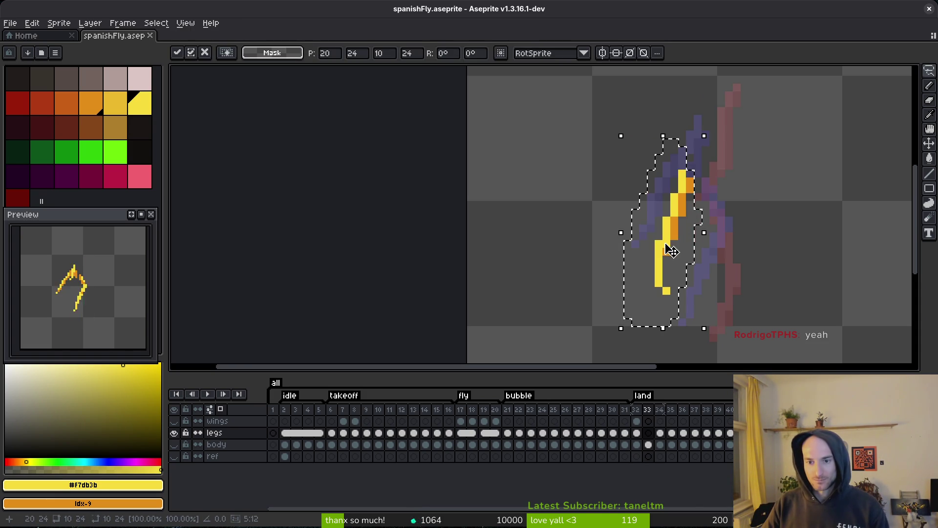
{"action": "mouse_move", "coordinate": [650, 229]}
{"action": "left_mouse_down"}
{"action": "mouse_move", "coordinate": [588, 244]}
{"action": "mouse_move", "coordinate": [672, 225]}
{"action": "mouse_move", "coordinate": [655, 222]}
{"action": "mouse_move", "coordinate": [660, 230]}
{"action": "left_mouse_up"}
{"action": "key", "text": "ctrl+d"}
- Rework the leg's bottom tip pixels in orange and save the sprite
{"action": "left_click", "coordinate": [658, 275]}
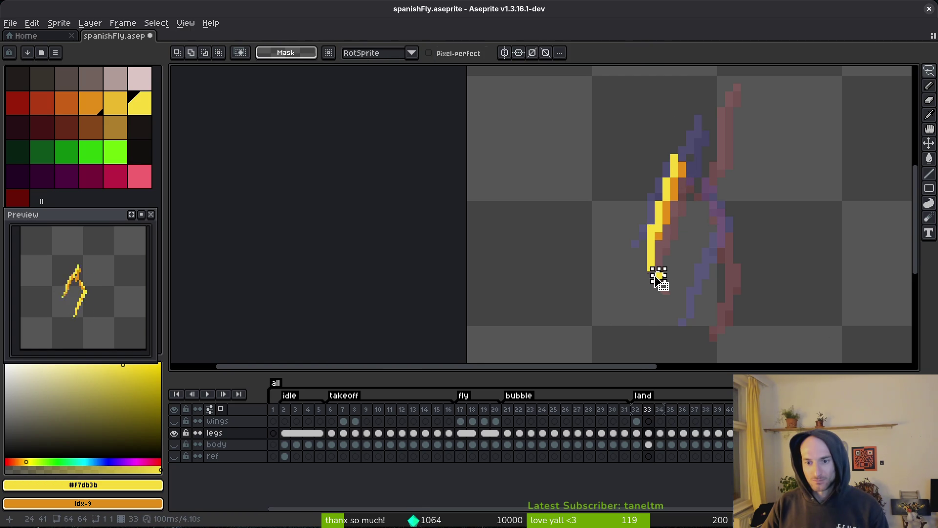
{"action": "scroll", "coordinate": [659, 281], "scroll_direction": "up", "scroll_amount": 2}
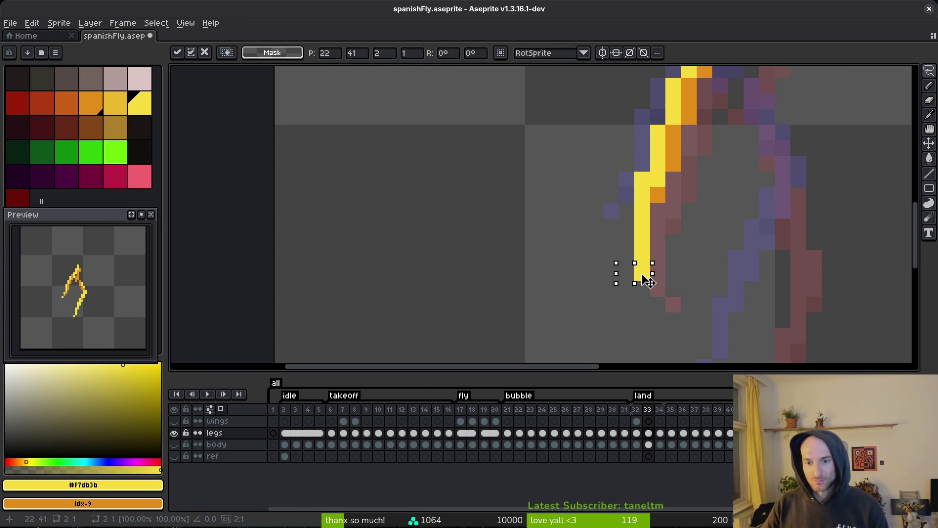
{"action": "scroll", "coordinate": [673, 242], "scroll_direction": "down", "scroll_amount": 2}
{"action": "scroll", "coordinate": [673, 242], "scroll_direction": "up", "scroll_amount": 1}
{"action": "left_click_drag", "start_coordinate": [640, 256], "coordinate": [678, 295]}
{"action": "left_click", "coordinate": [681, 203], "text": "alt"}
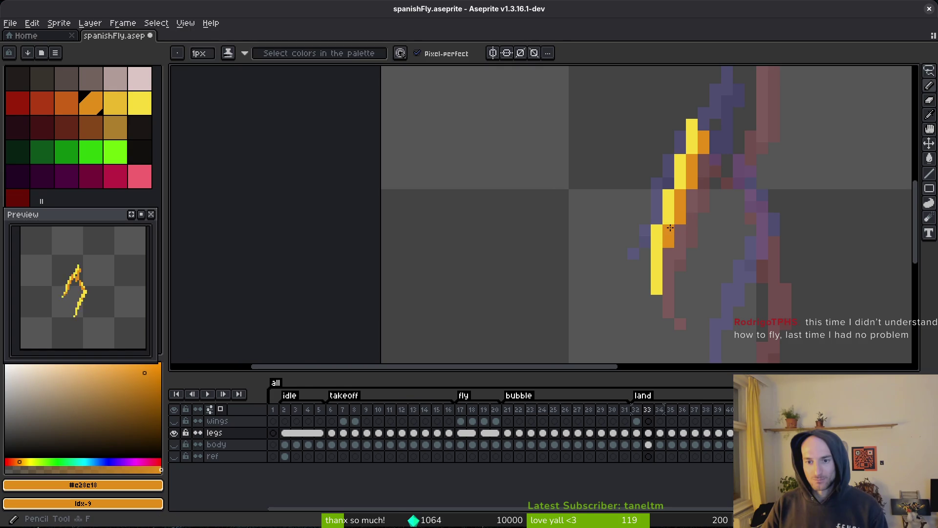
{"action": "key", "text": "ctrl+s"}
- Pick the yellow leg colour, select the takeoff frames, and show the body layer again
{"action": "scroll", "coordinate": [720, 256], "scroll_direction": "down", "scroll_amount": 6}
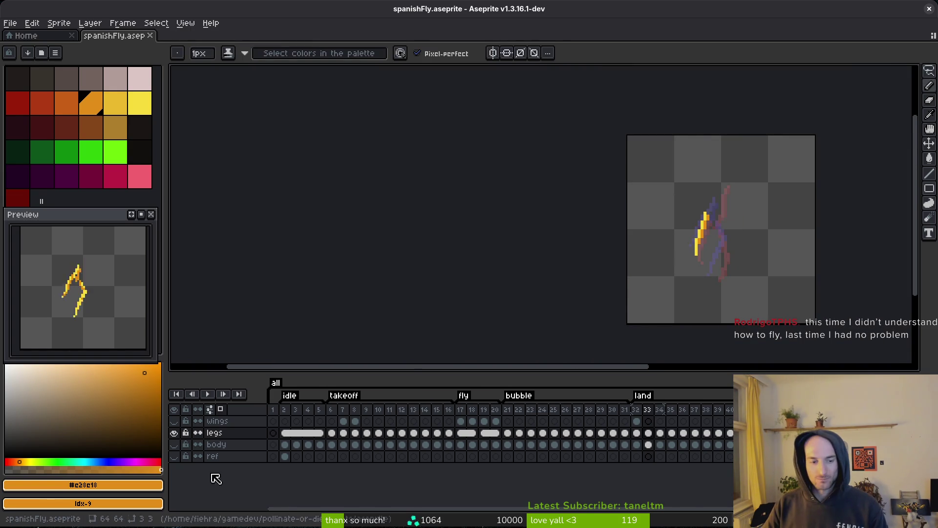
{"action": "scroll", "coordinate": [704, 235], "scroll_direction": "up", "scroll_amount": 2}
{"action": "left_click", "coordinate": [697, 250], "text": "alt"}
{"action": "left_click", "coordinate": [342, 403]}
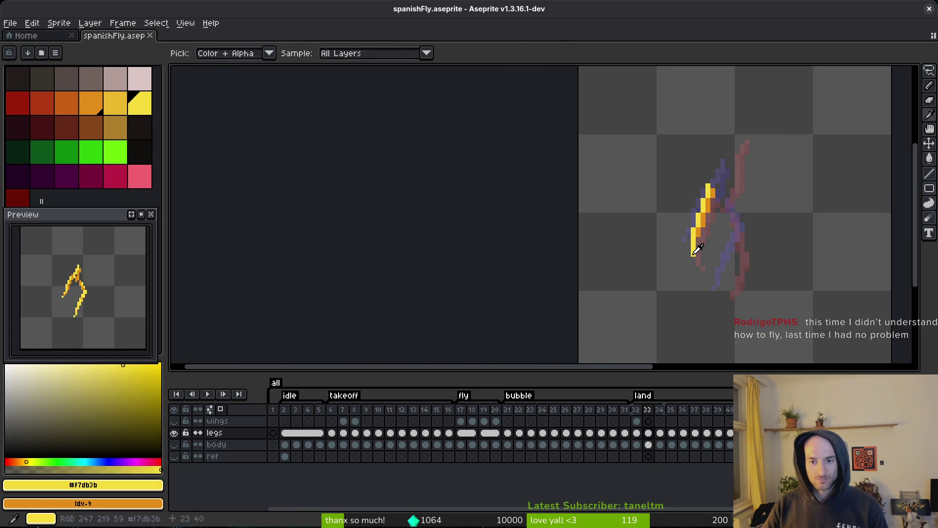
{"action": "left_click", "coordinate": [173, 444]}
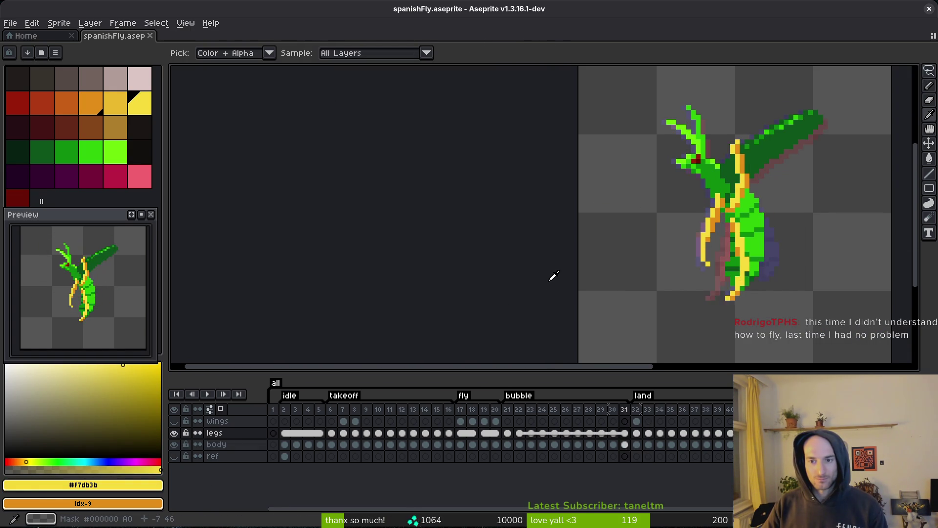
- Move the yellow leg on frame 33 one pixel right and one pixel down
{"action": "scroll", "coordinate": [706, 206], "scroll_direction": "up", "scroll_amount": 2}
{"action": "key", "text": "q"}
{"action": "mouse_move", "coordinate": [706, 198]}
{"action": "left_mouse_down"}
{"action": "mouse_move", "coordinate": [684, 342]}
{"action": "mouse_move", "coordinate": [703, 195]}
{"action": "left_mouse_up"}
{"action": "left_click_drag", "start_coordinate": [674, 252], "coordinate": [678, 262]}
{"action": "key", "text": "Right"}
{"action": "key", "text": "Down"}
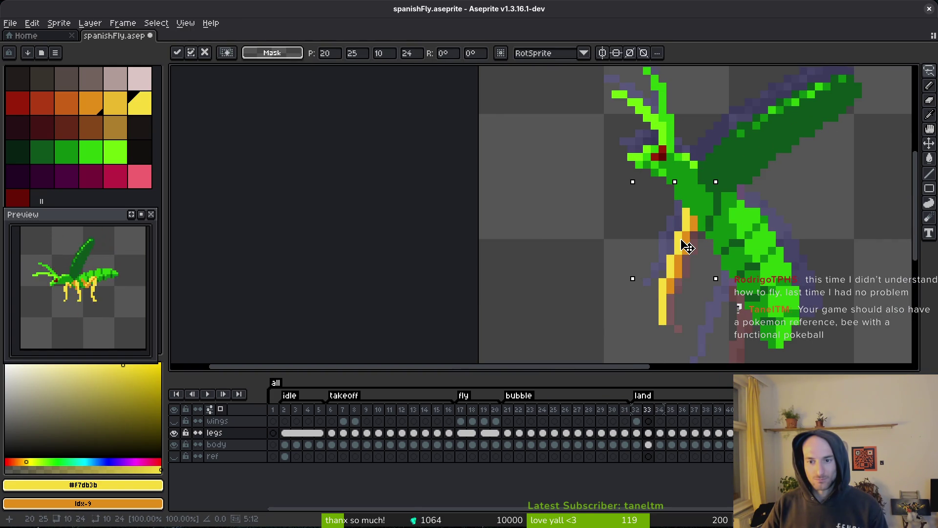
{"action": "key", "text": "Return"}
{"action": "key", "text": "alt"}
{"action": "key", "text": "ctrl+d"}
- Compare frames 32 and 33, then reposition the lower leg segment
{"action": "scroll", "coordinate": [704, 276], "scroll_direction": "down", "scroll_amount": 3}
{"action": "key", "text": "Right"}
{"action": "key", "text": "Left"}
{"action": "key", "text": "Right"}
{"action": "scroll", "coordinate": [705, 276], "scroll_direction": "up", "scroll_amount": 4}
{"action": "left_click_drag", "start_coordinate": [705, 275], "coordinate": [654, 344]}
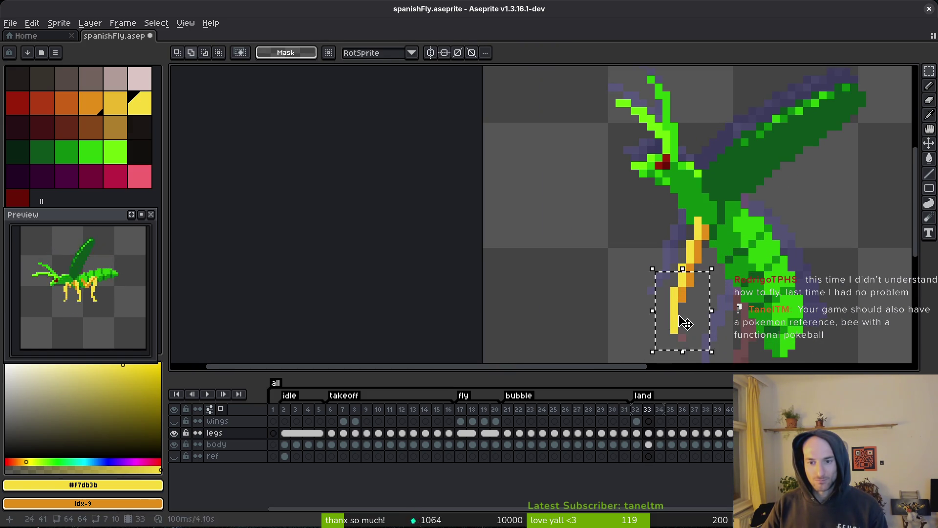
{"action": "mouse_move", "coordinate": [712, 246]}
{"action": "left_mouse_down"}
{"action": "mouse_move", "coordinate": [656, 339]}
{"action": "mouse_move", "coordinate": [637, 351]}
{"action": "left_mouse_up"}
{"action": "key", "text": "Return"}
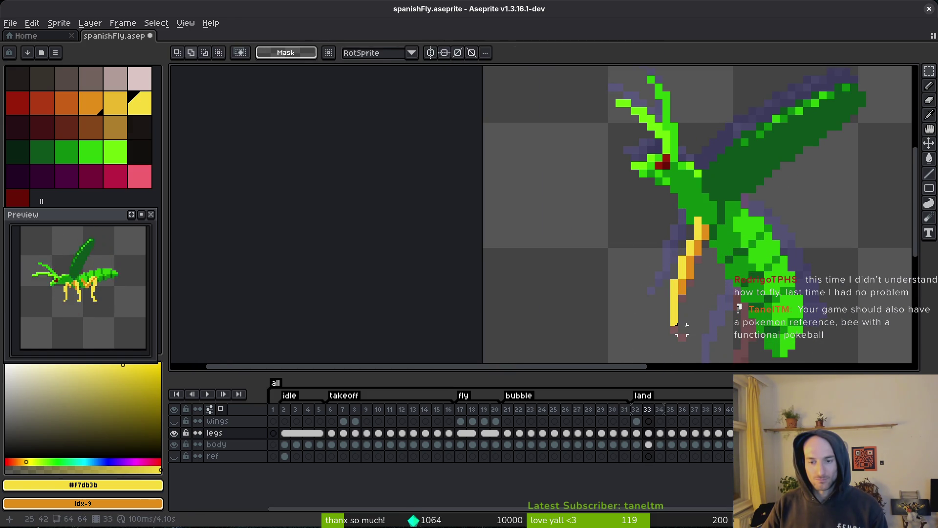
- Select the leg pixels by colour and by rectangle, then clear the selection
{"action": "key", "text": "b"}
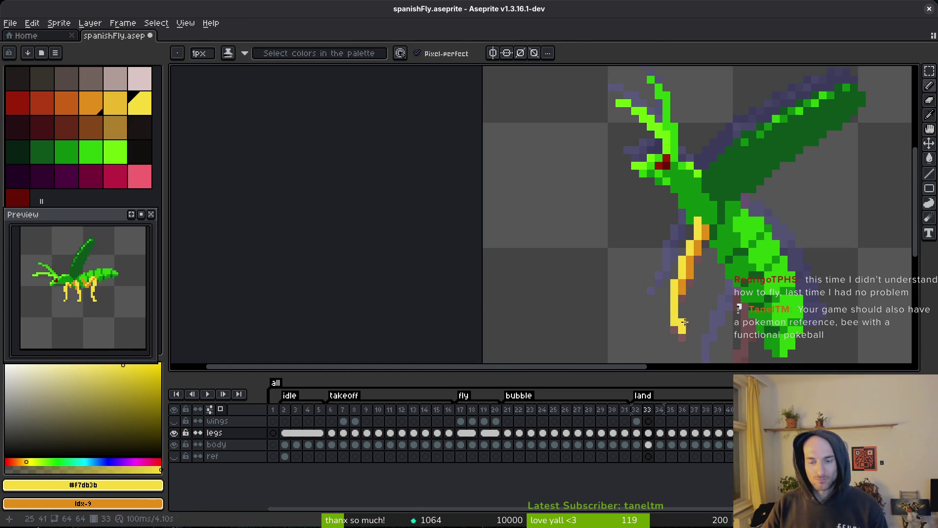
{"action": "key", "text": "w"}
{"action": "left_click", "coordinate": [660, 361]}
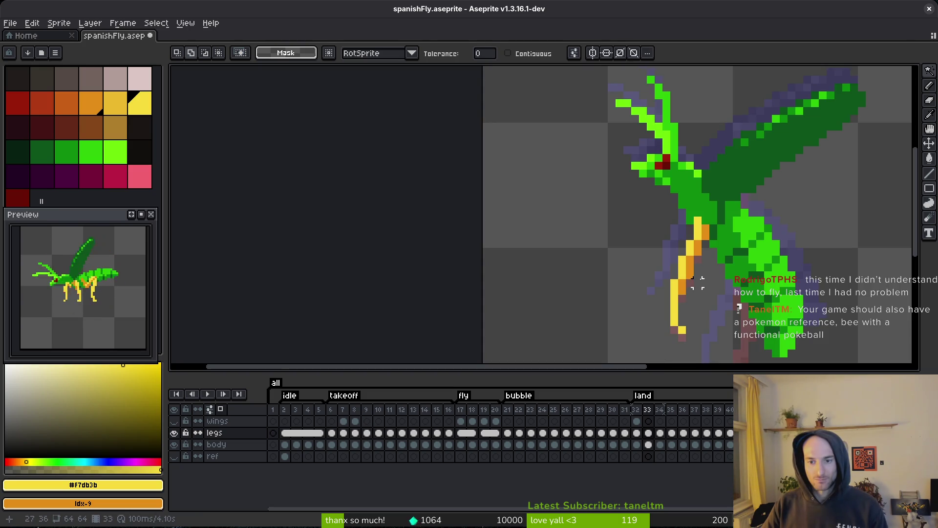
{"action": "key", "text": "m"}
{"action": "scroll", "coordinate": [684, 245], "scroll_direction": "down", "scroll_amount": 3}
{"action": "key", "text": "ctrl+d"}
{"action": "scroll", "coordinate": [694, 277], "scroll_direction": "up", "scroll_amount": 3}
{"action": "left_click_drag", "start_coordinate": [684, 254], "coordinate": [604, 344]}
{"action": "key", "text": "ctrl+d"}
- After comparing neighbouring frames, shift the lower leg piece one pixel right
{"action": "scroll", "coordinate": [685, 281], "scroll_direction": "down", "scroll_amount": 1}
{"action": "key", "text": "i"}
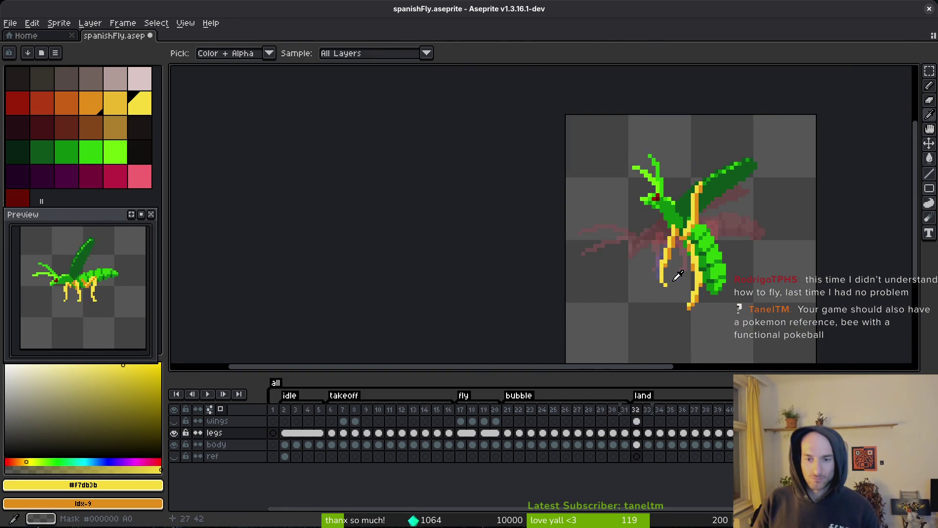
{"action": "key", "text": "Left"}
{"action": "key", "text": "Right"}
{"action": "key", "text": "Left"}
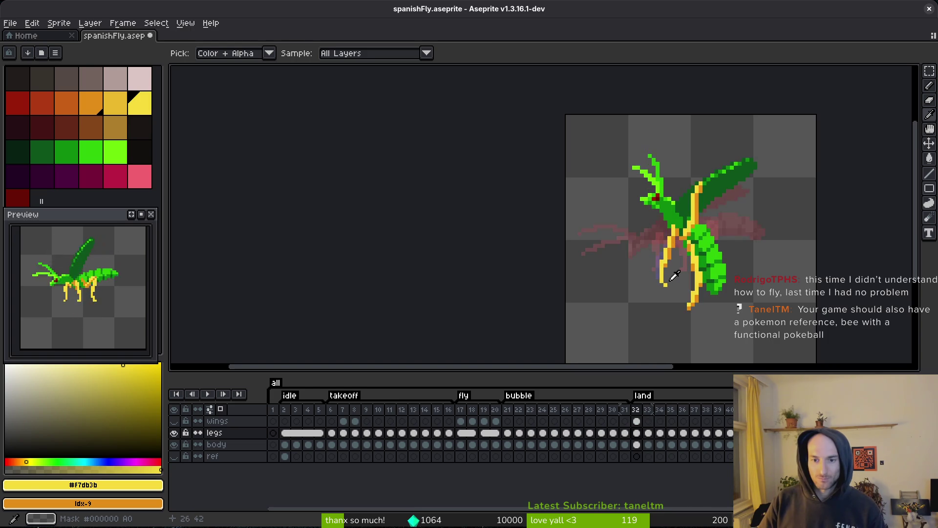
{"action": "key", "text": "Right"}
{"action": "key", "text": "m"}
{"action": "scroll", "coordinate": [670, 274], "scroll_direction": "up", "scroll_amount": 2}
{"action": "left_click_drag", "start_coordinate": [675, 246], "coordinate": [615, 336]}
{"action": "left_click_drag", "start_coordinate": [650, 296], "coordinate": [656, 297]}
{"action": "key", "text": "ctrl+d"}
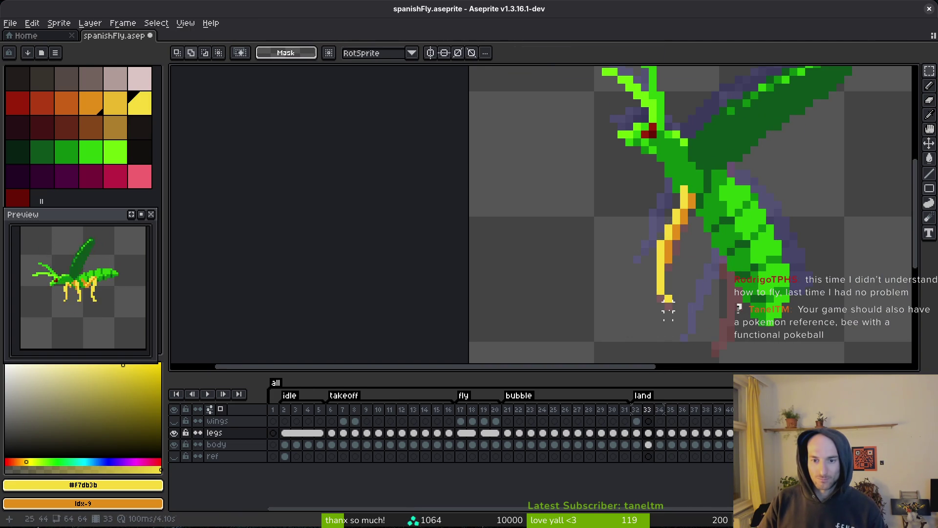
- Erase the leg's two-pixel foot
{"action": "key", "text": "i"}
{"action": "key", "text": "e"}
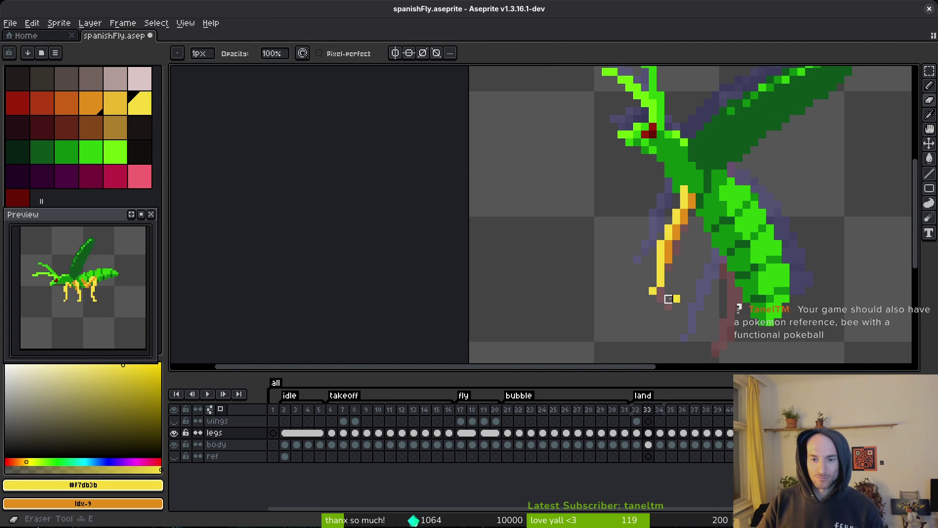
{"action": "left_click_drag", "start_coordinate": [663, 292], "coordinate": [683, 297]}
{"action": "scroll", "coordinate": [684, 297], "scroll_direction": "down", "scroll_amount": 2}
{"action": "scroll", "coordinate": [683, 297], "scroll_direction": "down", "scroll_amount": 1}
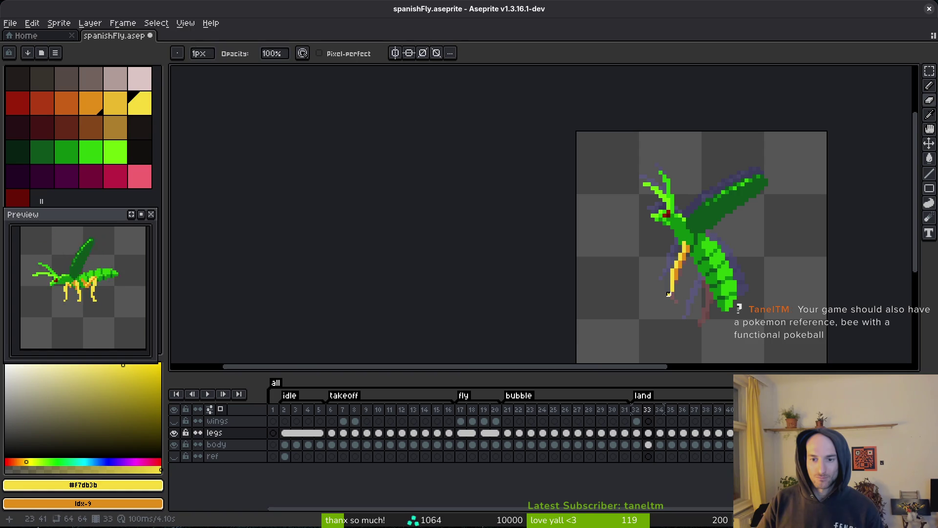
- Pick the orange leg colour, save the sprite, and flip between neighbouring frames to compare poses
{"action": "key", "text": "f"}
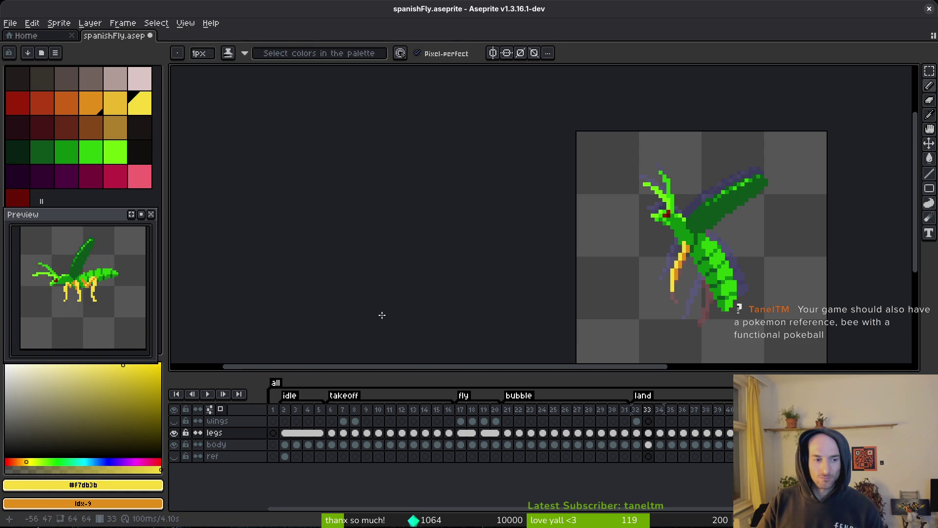
{"action": "scroll", "coordinate": [668, 269], "scroll_direction": "up", "scroll_amount": 3}
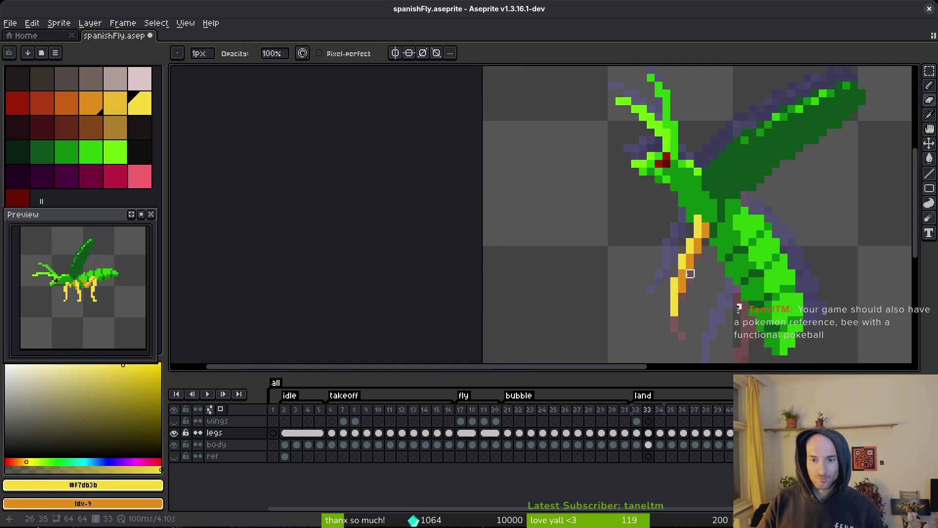
{"action": "left_click", "coordinate": [682, 273], "text": "alt"}
{"action": "key", "text": "ctrl+s"}
{"action": "scroll", "coordinate": [709, 278], "scroll_direction": "down", "scroll_amount": 2}
{"action": "scroll", "coordinate": [710, 278], "scroll_direction": "down", "scroll_amount": 1}
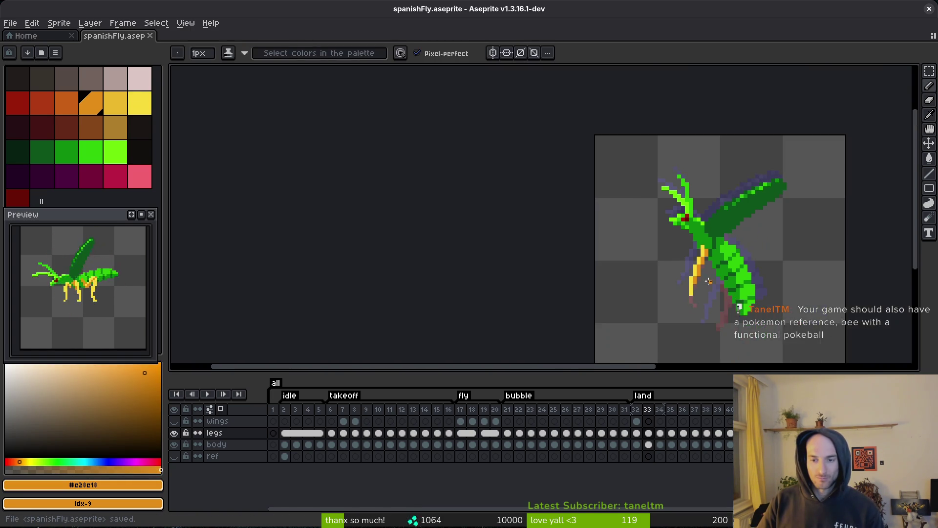
{"action": "key", "text": "Left"}
{"action": "key", "text": "Right"}
{"action": "key", "text": "Left"}
{"action": "key", "text": "Right"}
{"action": "key", "text": "Left"}
- Flip back and forth between frames 32–34 to compare the fly's poses
{"action": "key", "text": "Right"}
{"action": "key", "text": "Right"}
{"action": "key", "text": "Left"}
{"action": "key", "text": "Left"}
{"action": "key", "text": "Right"}
{"action": "key", "text": "Left"}
{"action": "key", "text": "Right"}
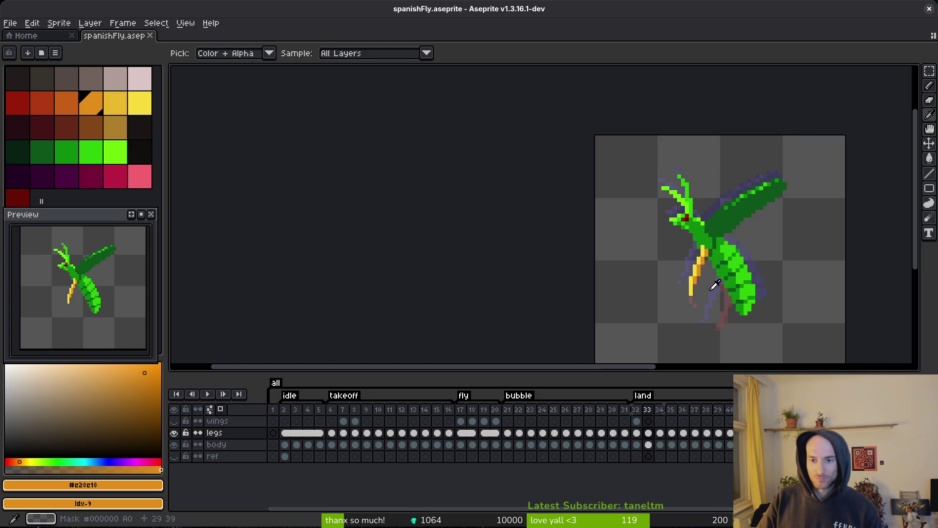
{"action": "key", "text": "Left"}
{"action": "key", "text": "Right"}
{"action": "key", "text": "Left"}
{"action": "key", "text": "Right"}
{"action": "key", "text": "Left"}
{"action": "key", "text": "Right"}
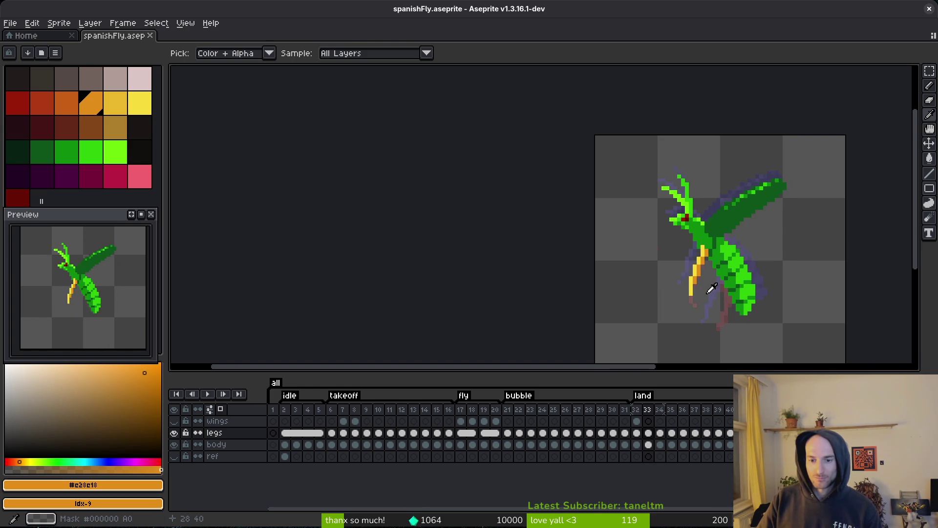
{"action": "key", "text": "Right"}
{"action": "key", "text": "Right"}
{"action": "key", "text": "Left"}
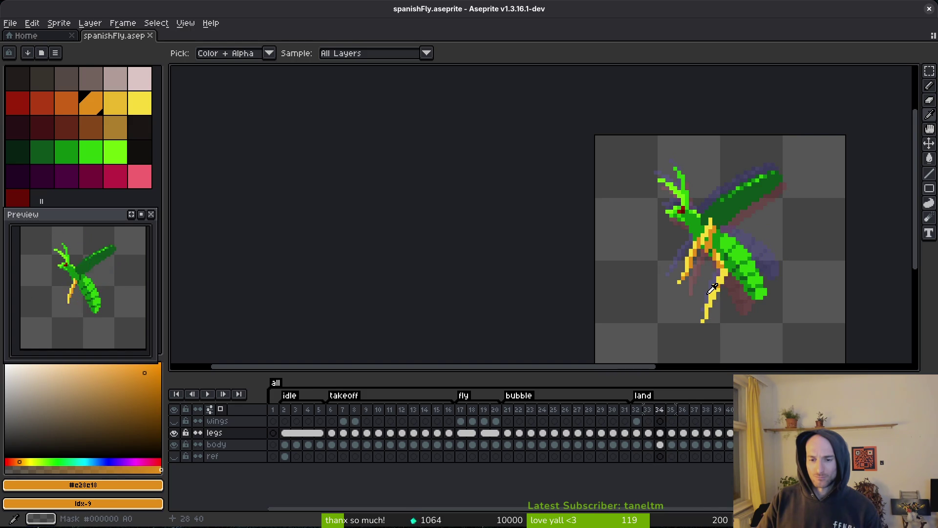
{"action": "key", "text": "Left"}
{"action": "key", "text": "Left"}
{"action": "key", "text": "Right"}
{"action": "key", "text": "Left"}
{"action": "key", "text": "Right"}
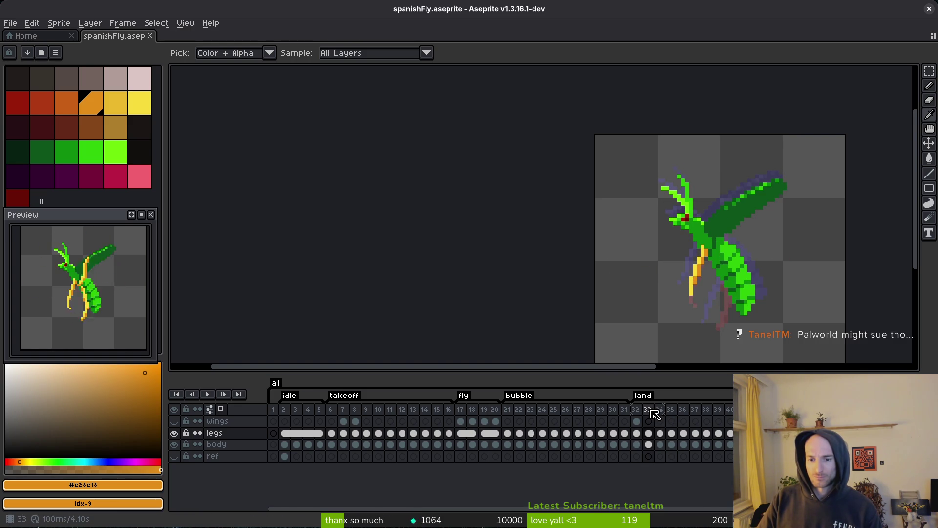
- Undo the last change, recheck frames 32–33, save spanishFly.aseprite, and return to frame 1
{"action": "key", "text": "ctrl+z"}
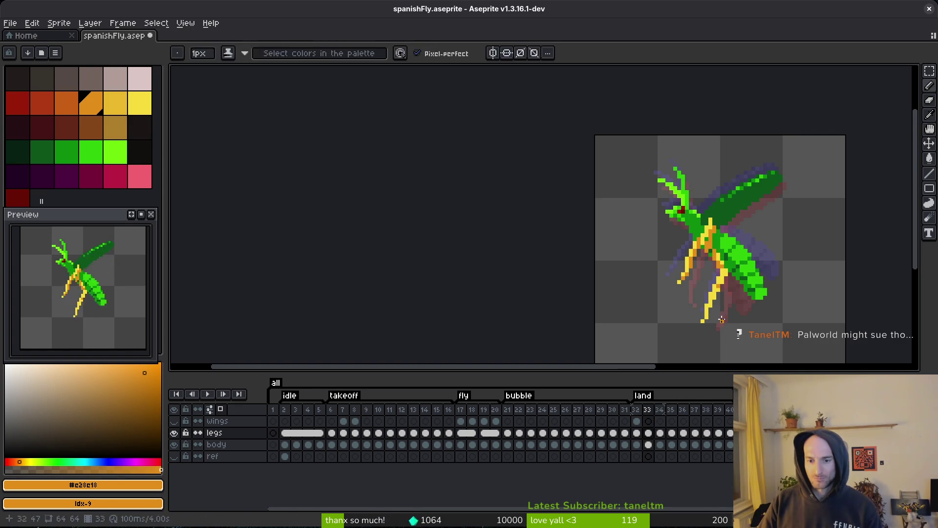
{"action": "key", "text": "Left"}
{"action": "key", "text": "Right"}
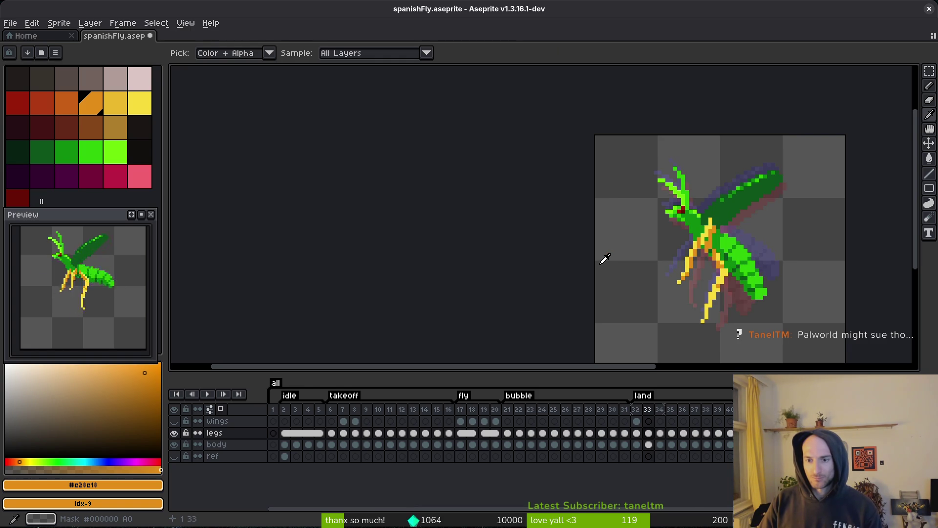
{"action": "key", "text": "Left"}
{"action": "key", "text": "Right"}
{"action": "key", "text": "Left"}
{"action": "key", "text": "ctrl+s"}
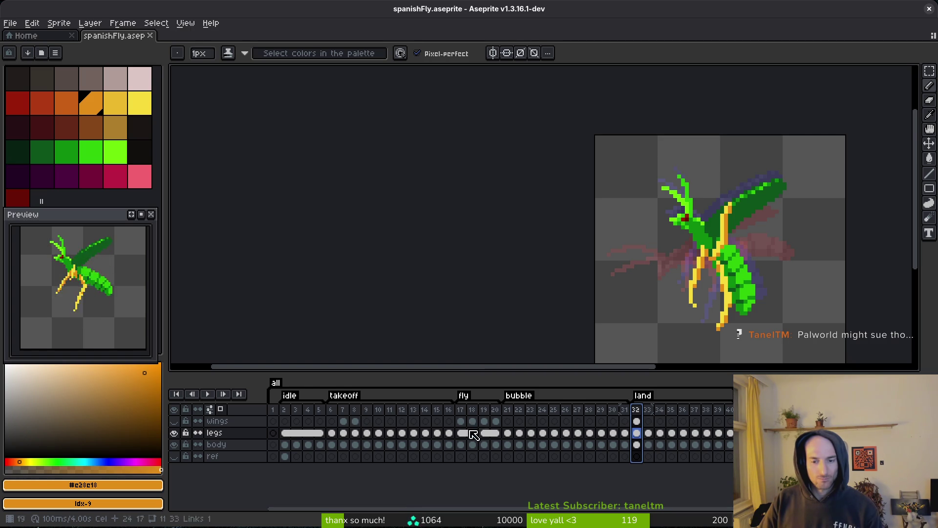
{"action": "left_click", "coordinate": [273, 409]}
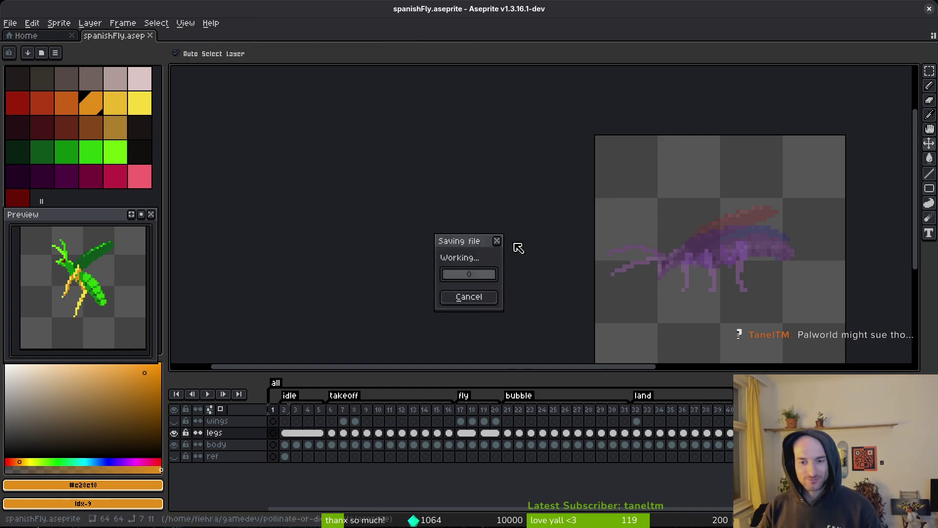
- Step ahead to the takeoff frames and flip around frames 18–24, settling on frame 19
{"action": "key", "text": "Right"}
{"action": "key", "text": "Right"}
{"action": "key", "text": "i"}
{"action": "key", "text": "Right"}
{"action": "key", "text": "Right"}
{"action": "key", "text": "Right"}
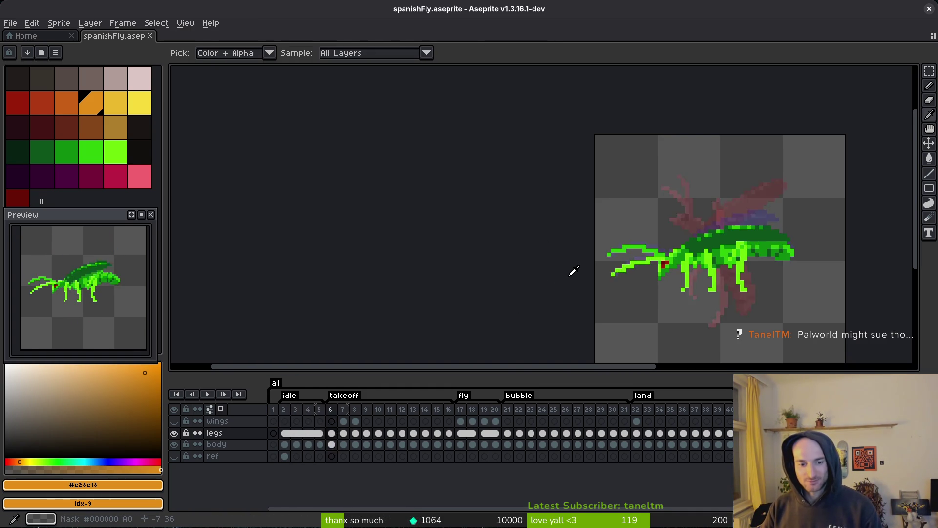
{"action": "key", "text": "Right"}
{"action": "key", "text": "Right"}
{"action": "key", "text": "Right"}
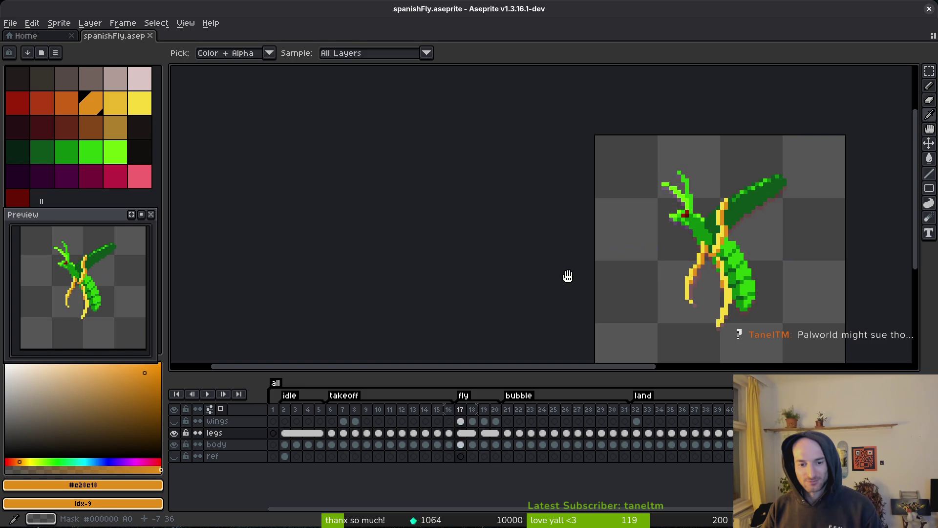
{"action": "key", "text": "Left"}
{"action": "key", "text": "Left"}
{"action": "key", "text": "Left"}
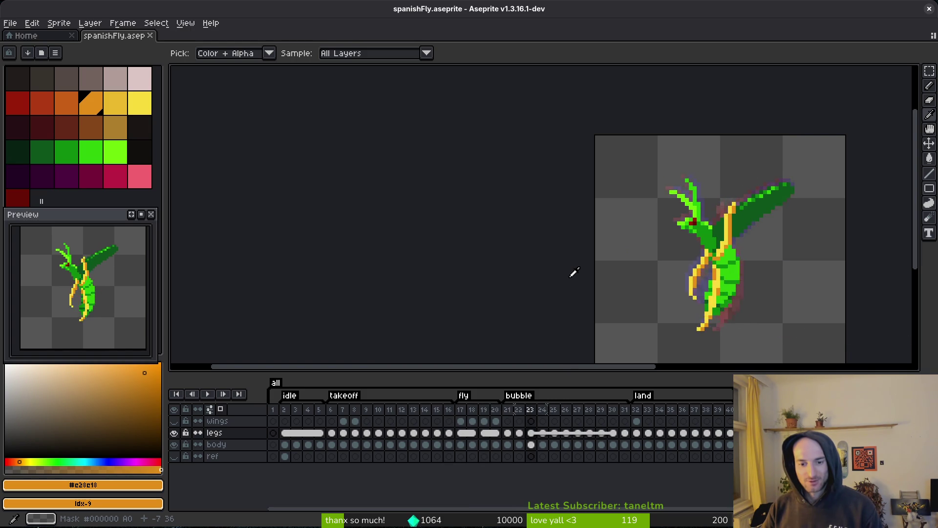
{"action": "key", "text": "Right"}
{"action": "key", "text": "Right"}
{"action": "key", "text": "Right"}
{"action": "key", "text": "Right"}
{"action": "key", "text": "Right"}
{"action": "key", "text": "Right"}
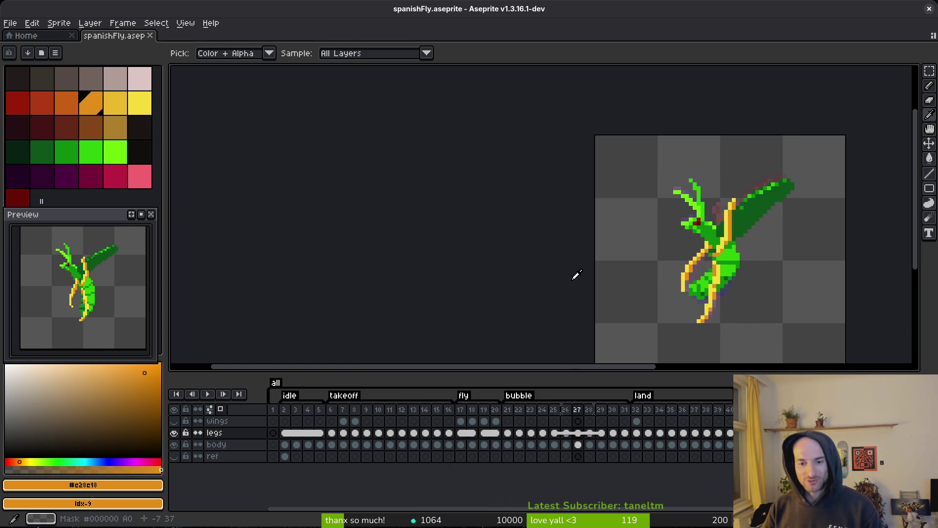
{"action": "key", "text": "Left"}
{"action": "key", "text": "Left"}
{"action": "key", "text": "Left"}
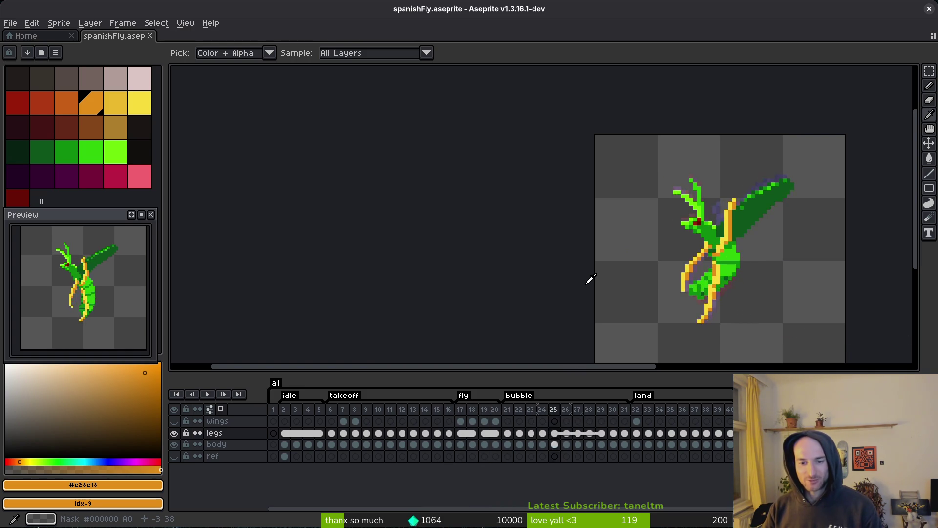
{"action": "key", "text": "Right"}
{"action": "key", "text": "Right"}
{"action": "key", "text": "Right"}
{"action": "key", "text": "Left"}
{"action": "key", "text": "Left"}
{"action": "key", "text": "Left"}
{"action": "key", "text": "Right"}
{"action": "key", "text": "Left"}
{"action": "key", "text": "b"}
{"action": "key", "text": "Right"}
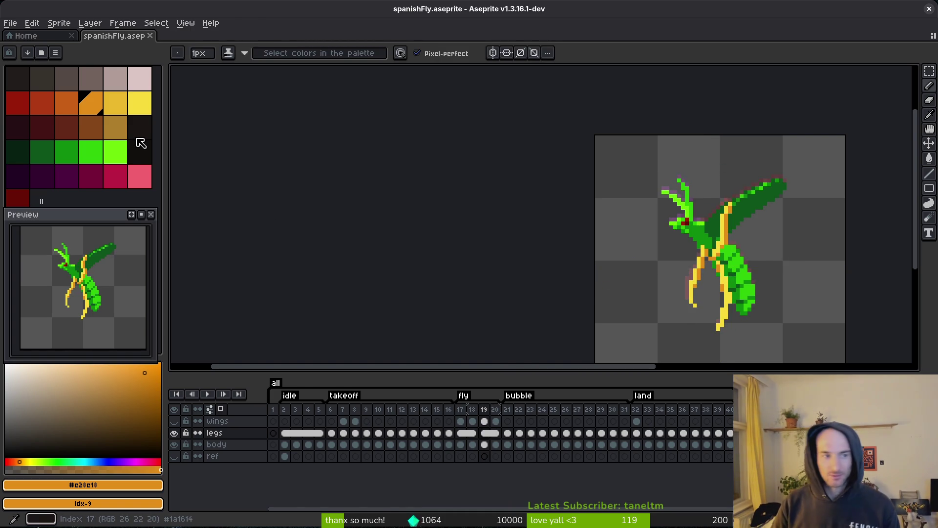
- Reopen spanishFly.aseprite from the Home tab's Recent files, then play and stop the animation
{"action": "left_click", "coordinate": [150, 36]}
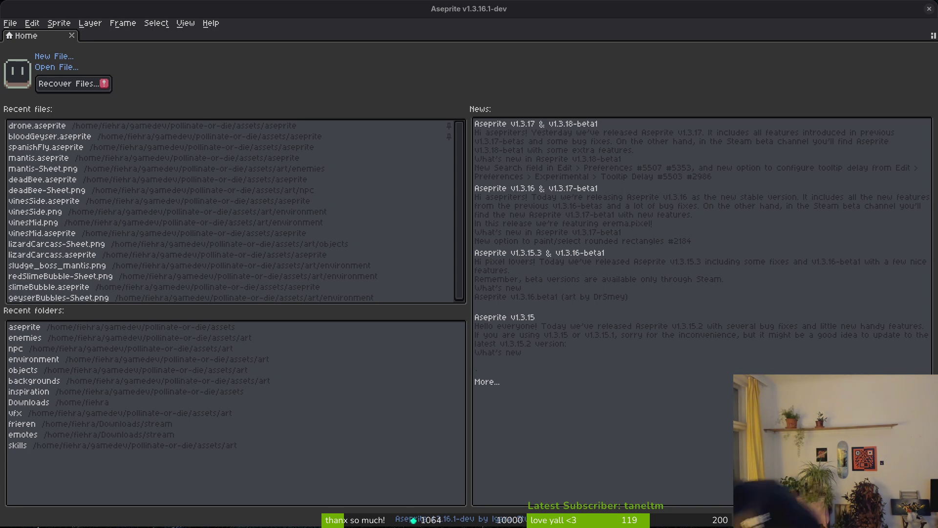
{"action": "left_click", "coordinate": [150, 184]}
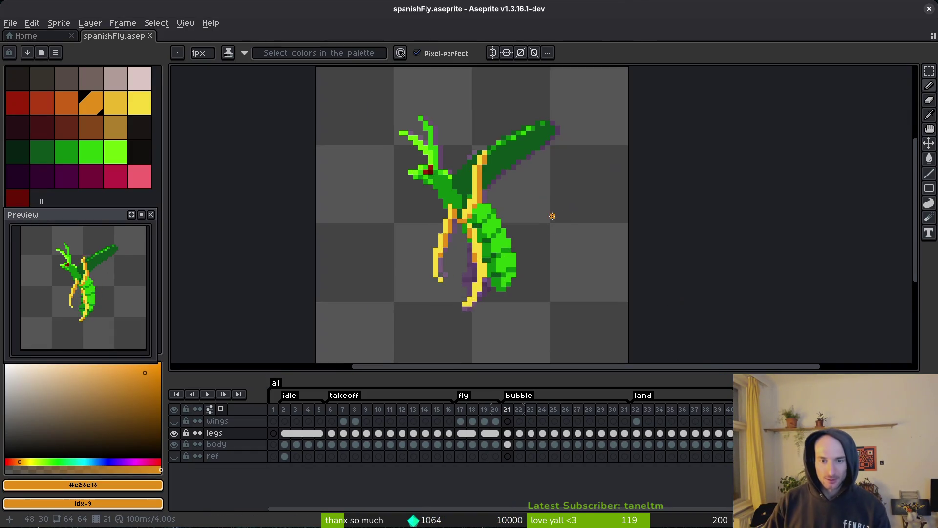
{"action": "key", "text": "Return"}
{"action": "key", "text": "i"}
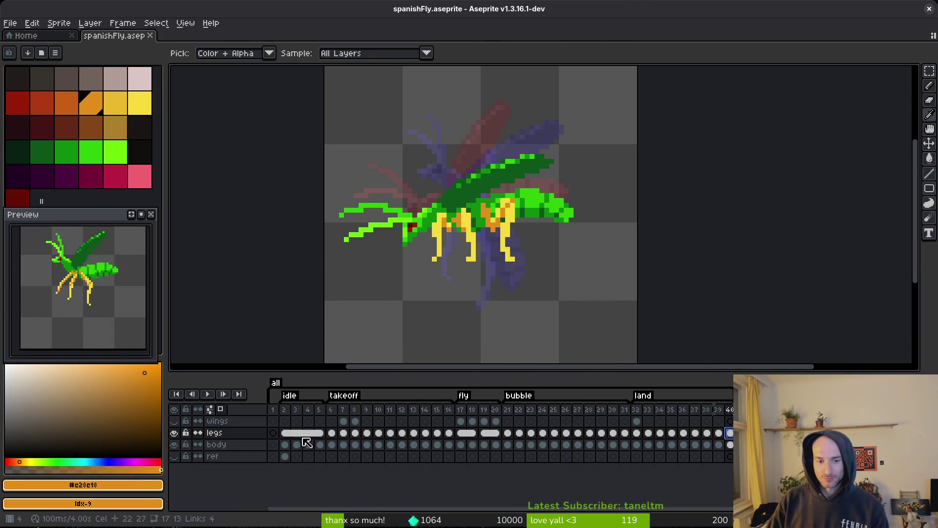
{"action": "key", "text": "Return"}
{"action": "key", "text": "b"}
{"action": "scroll", "coordinate": [486, 250], "scroll_direction": "up", "scroll_amount": 3}
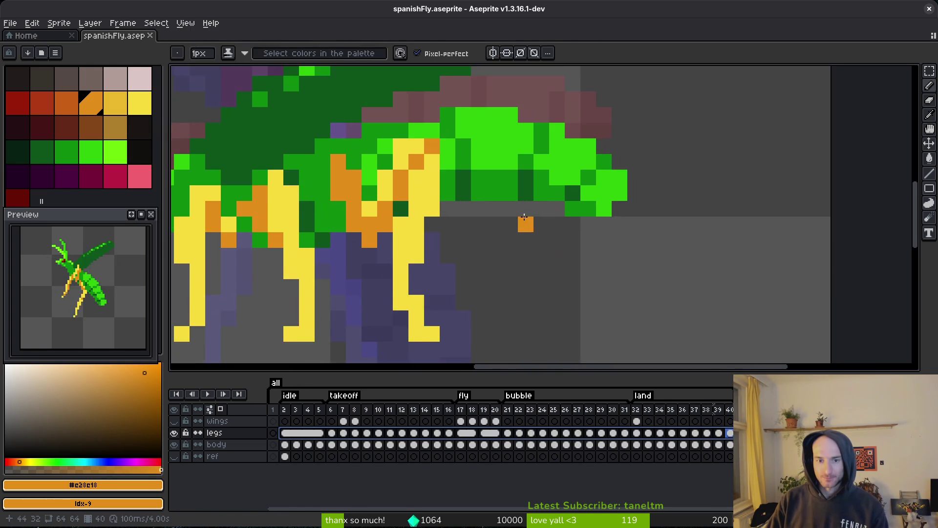
- Replace the fly's yellow leg colour with lime using Replace Color
{"action": "scroll", "coordinate": [486, 250], "scroll_direction": "left", "scroll_amount": 5}
{"action": "key", "text": "i"}
{"action": "left_click", "coordinate": [540, 234]}
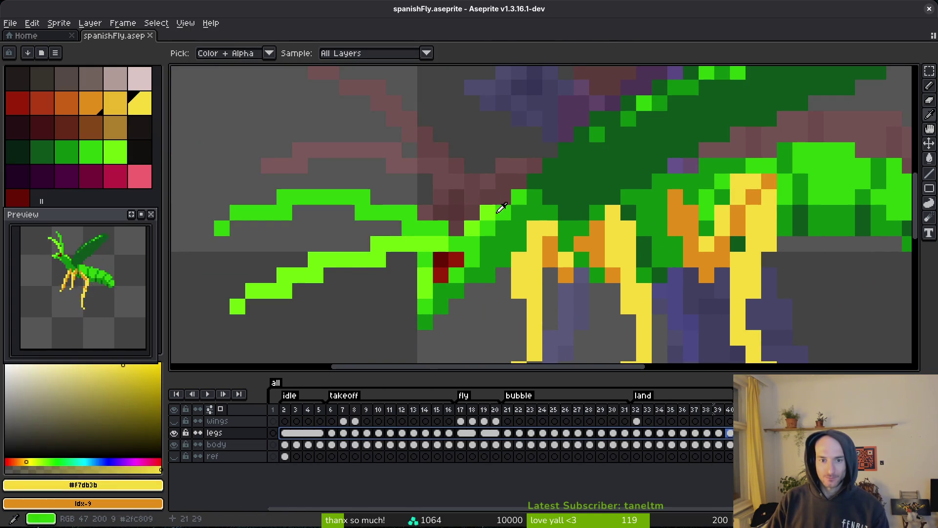
{"action": "right_click", "coordinate": [509, 210]}
{"action": "key", "text": "shift+r"}
{"action": "left_click", "coordinate": [569, 126]}
- Replace the orange leg shading with the body green, then return to frame 1
{"action": "left_click", "coordinate": [606, 247]}
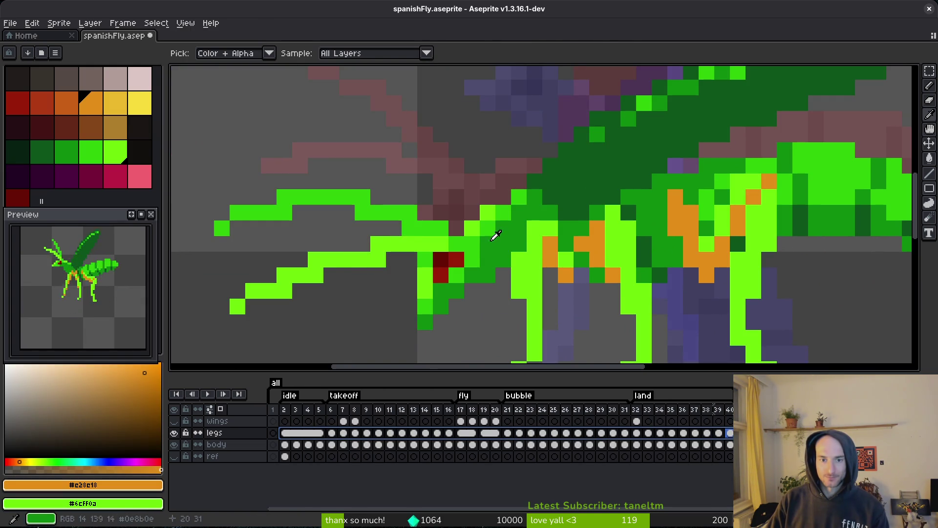
{"action": "right_click", "coordinate": [478, 241]}
{"action": "key", "text": "shift+r"}
{"action": "left_click", "coordinate": [568, 125]}
{"action": "key", "text": "v"}
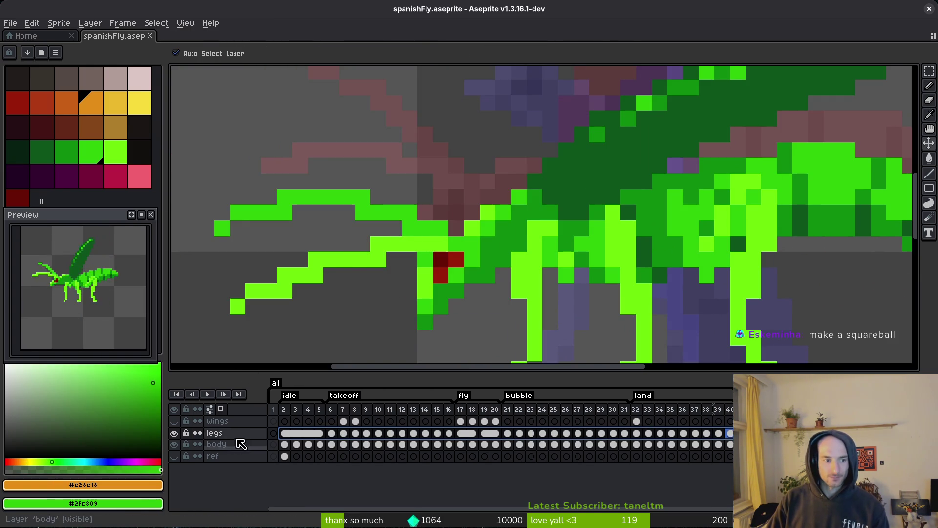
{"action": "left_click", "coordinate": [273, 410]}
{"action": "key", "text": "b"}
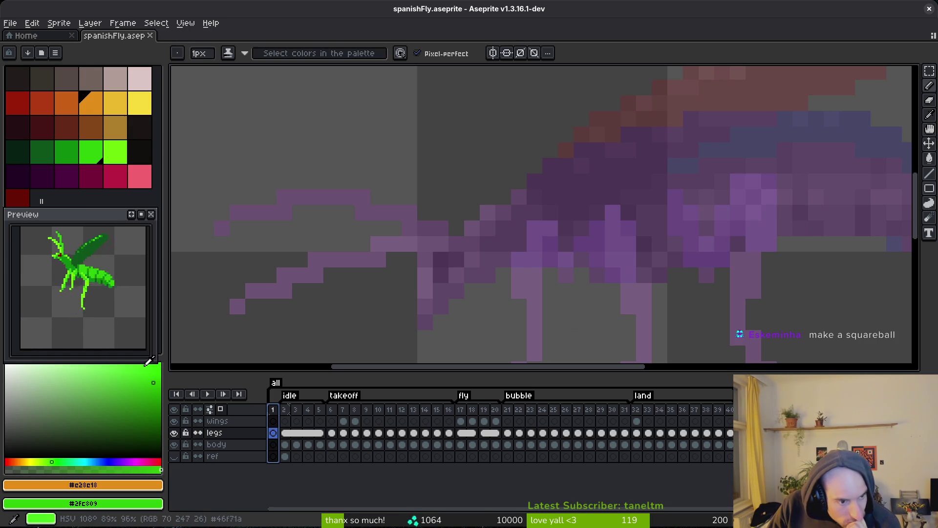
- Select frames 17–18 in the timeline, go to frame 20, and save the sprite
{"action": "left_click_drag", "start_coordinate": [461, 433], "coordinate": [472, 433]}
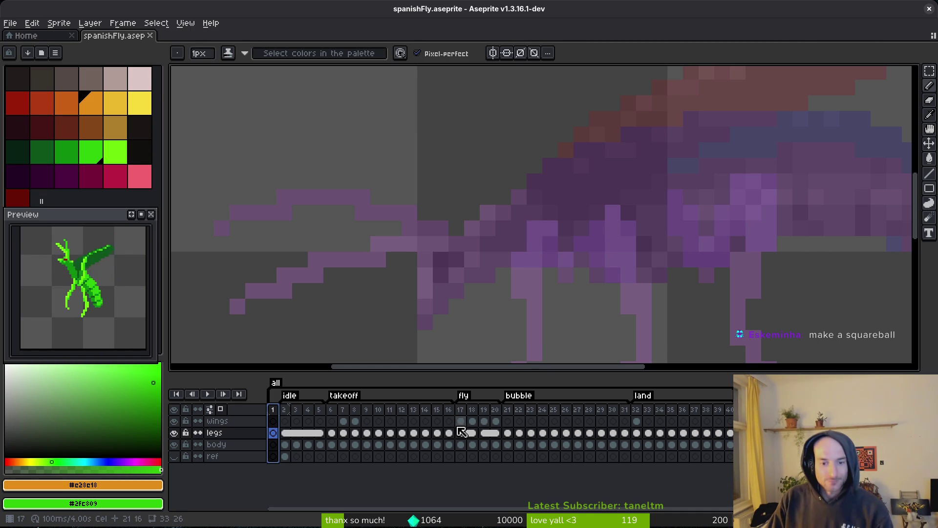
{"action": "left_click", "coordinate": [495, 433]}
{"action": "scroll", "coordinate": [517, 241], "scroll_direction": "down", "scroll_amount": 4}
{"action": "key", "text": "ctrl+s"}
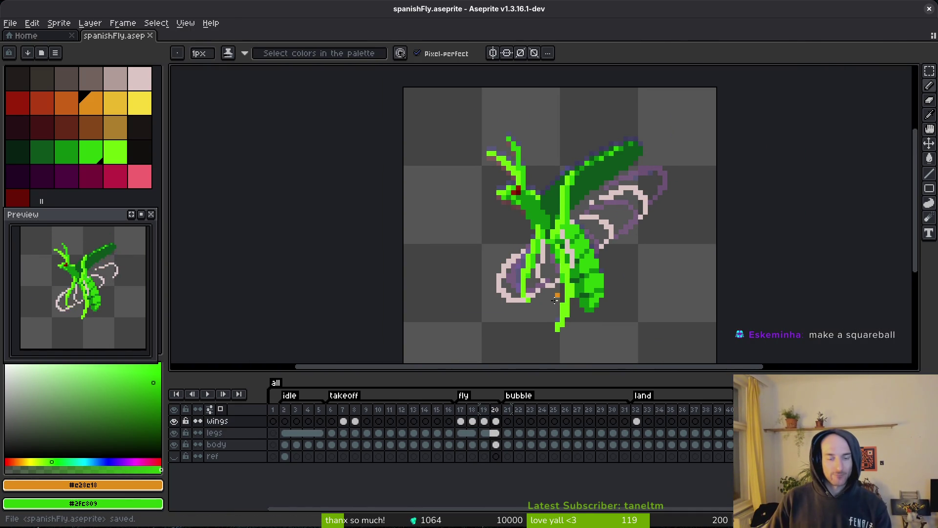
- Link the wings and legs cels across frames 18–20 and save
{"action": "key", "text": "Left"}
{"action": "key", "text": "Left"}
{"action": "key", "text": "Left"}
{"action": "left_click_drag", "start_coordinate": [464, 425], "coordinate": [485, 426]}
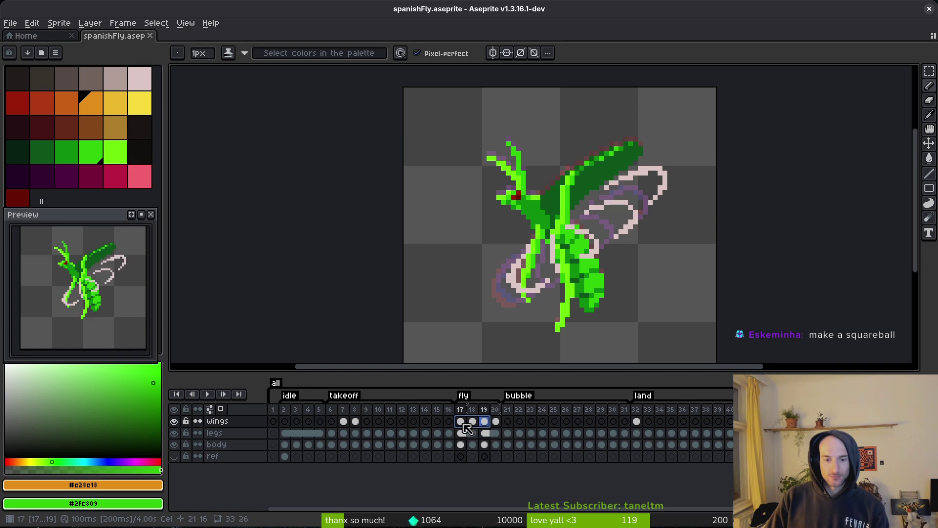
{"action": "right_click", "coordinate": [467, 429]}
{"action": "left_click", "coordinate": [503, 466]}
{"action": "left_click", "coordinate": [495, 428], "text": "shift"}
{"action": "right_click", "coordinate": [473, 421]}
{"action": "left_click", "coordinate": [529, 465]}
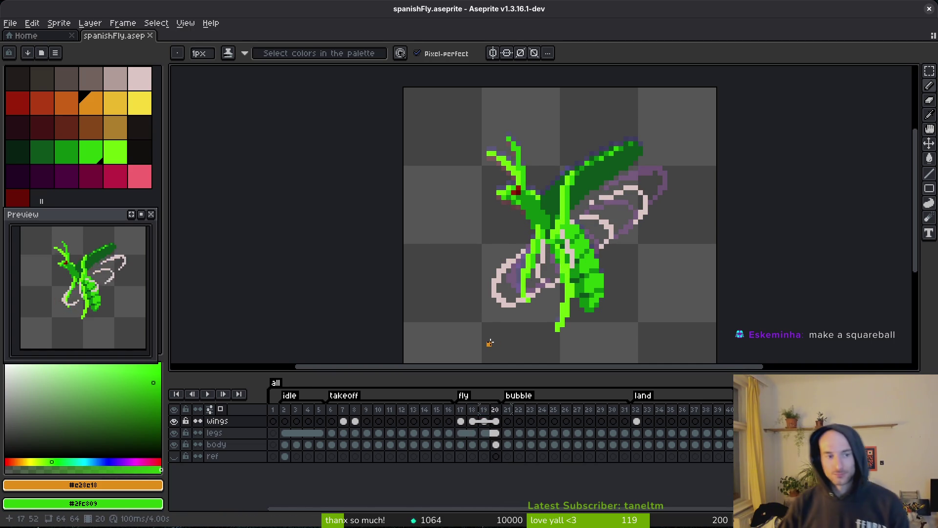
{"action": "key", "text": "ctrl+s"}
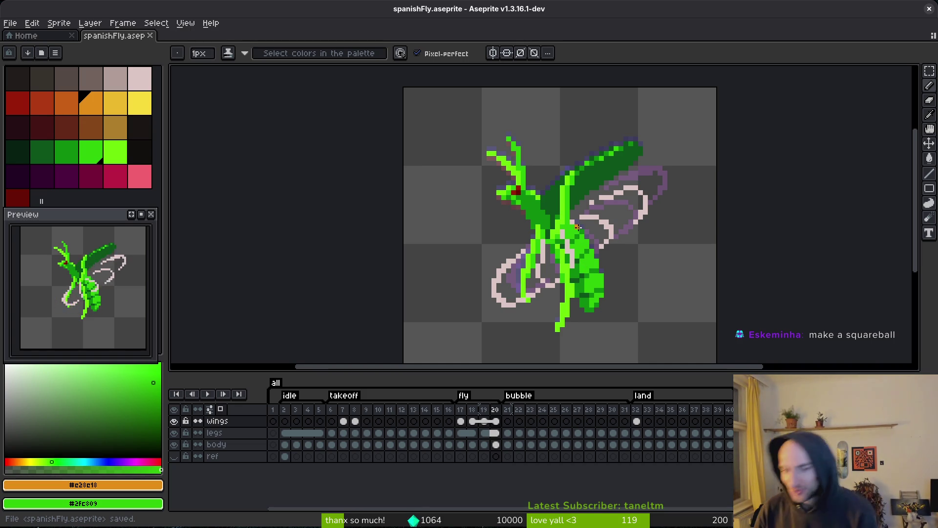
- Pick the wing's pale pink #dcc6c5 and place a pixel on the wing
{"action": "scroll", "coordinate": [684, 200], "scroll_direction": "up", "scroll_amount": 2}
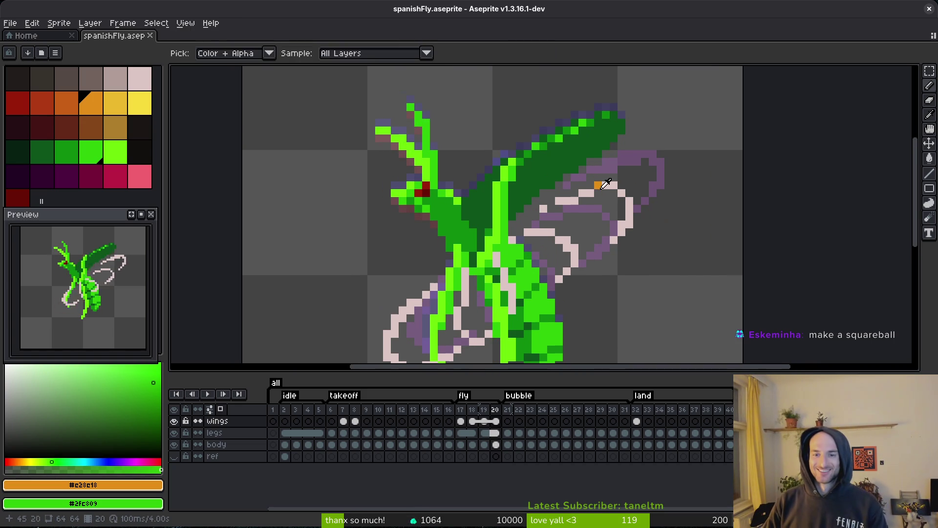
{"action": "left_click", "coordinate": [599, 187], "text": "alt"}
{"action": "left_click", "coordinate": [605, 193]}
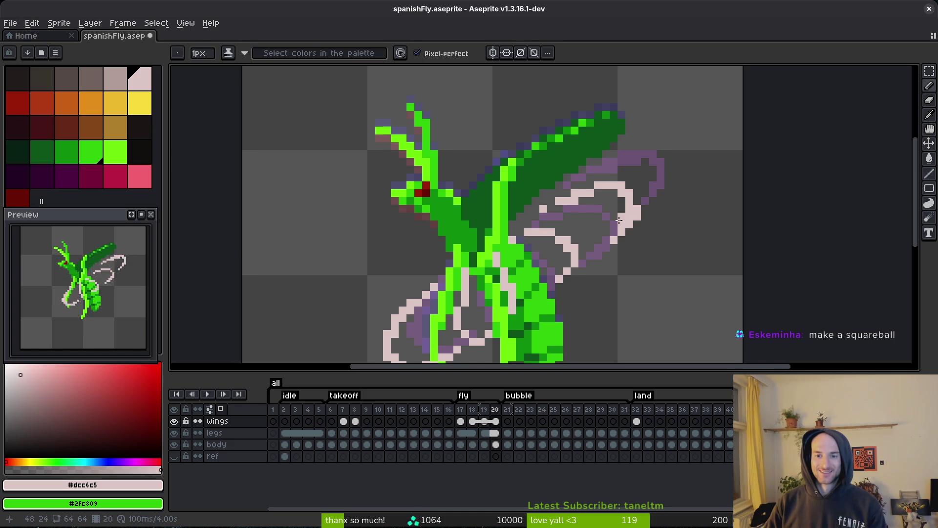
{"action": "scroll", "coordinate": [619, 222], "scroll_direction": "down", "scroll_amount": 4}
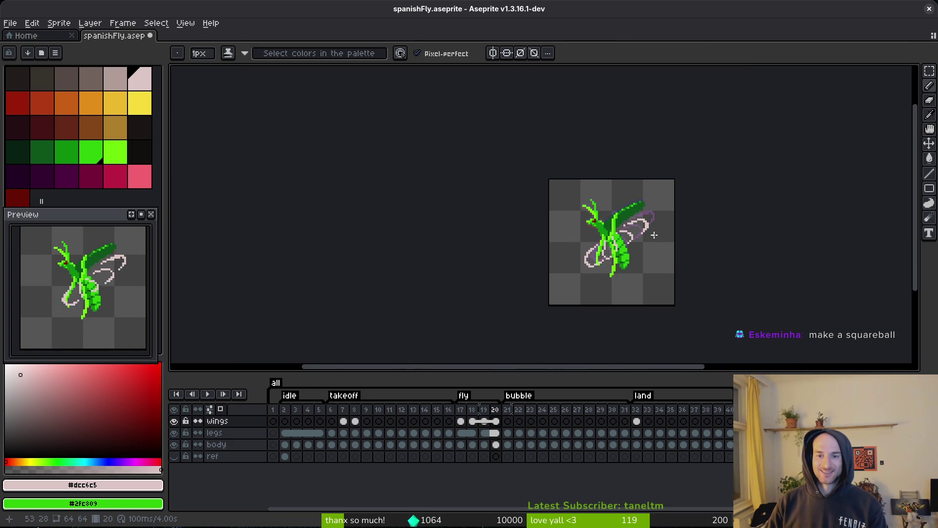
- Undo the stray pixel and the recent cel changes, then save the sprite
{"action": "scroll", "coordinate": [644, 229], "scroll_direction": "up", "scroll_amount": 4}
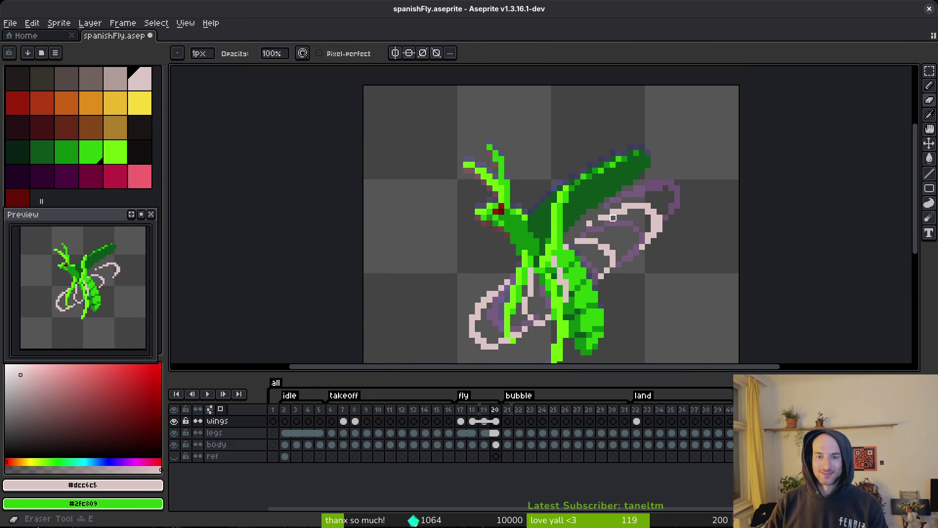
{"action": "key", "text": "ctrl+z"}
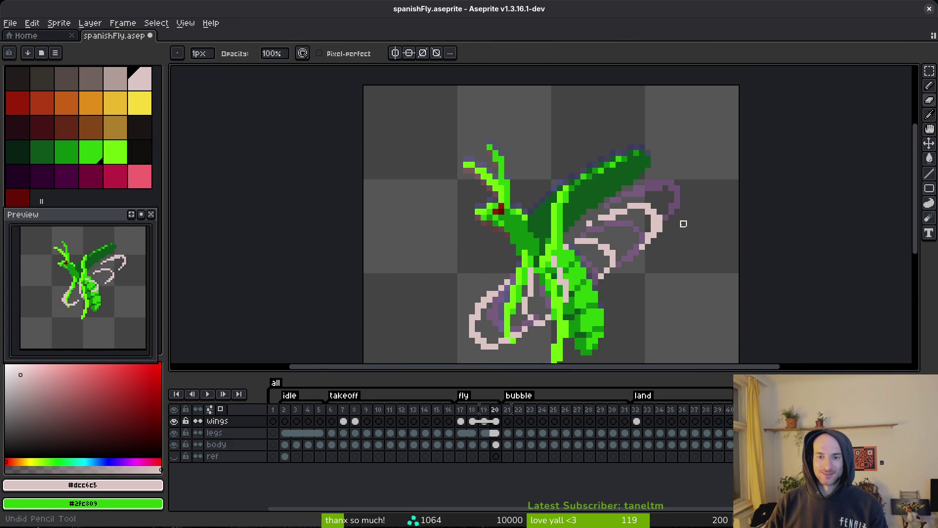
{"action": "key", "text": "ctrl+z"}
{"action": "key", "text": "ctrl+z"}
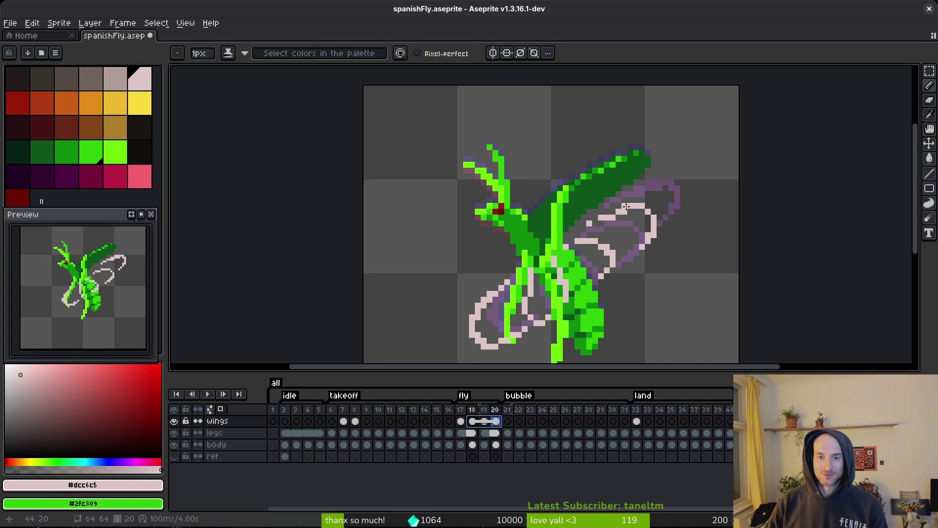
{"action": "key", "text": "ctrl+z"}
{"action": "key", "text": "ctrl+z"}
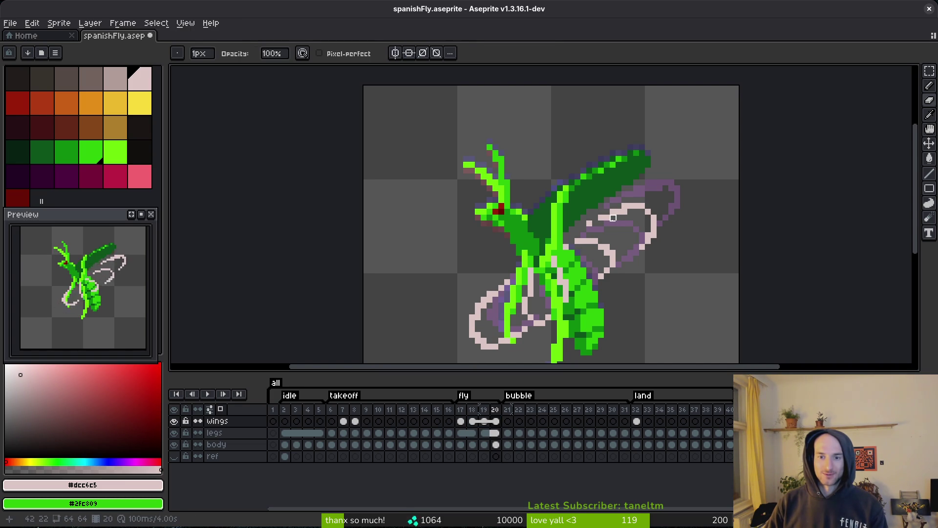
{"action": "scroll", "coordinate": [642, 242], "scroll_direction": "down", "scroll_amount": 2}
{"action": "scroll", "coordinate": [642, 208], "scroll_direction": "up", "scroll_amount": 3}
{"action": "key", "text": "b"}
{"action": "key", "text": "ctrl+s"}
- Shade a run of pixels along the wing outline with the pencil and save
{"action": "scroll", "coordinate": [561, 244], "scroll_direction": "down", "scroll_amount": 2}
{"action": "scroll", "coordinate": [562, 244], "scroll_direction": "left", "scroll_amount": 2}
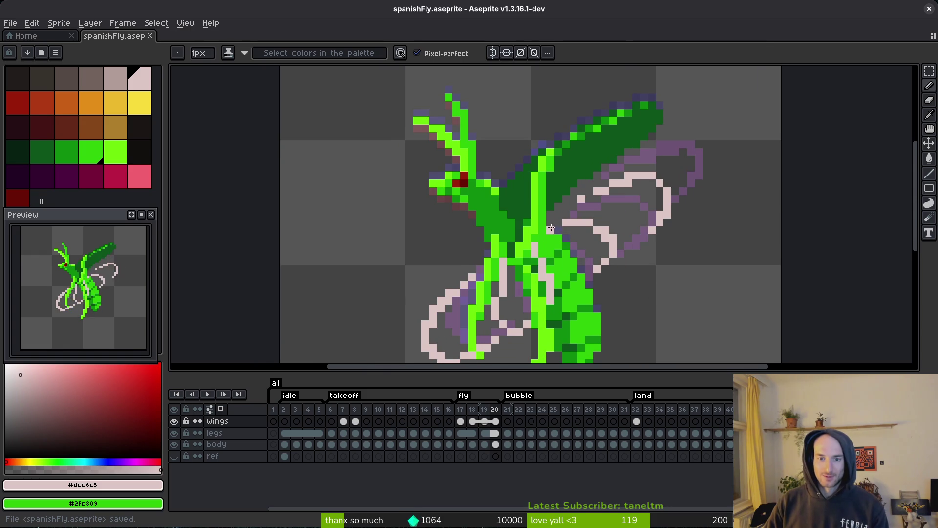
{"action": "left_click_drag", "start_coordinate": [558, 227], "coordinate": [623, 243]}
{"action": "key", "text": "ctrl+s"}
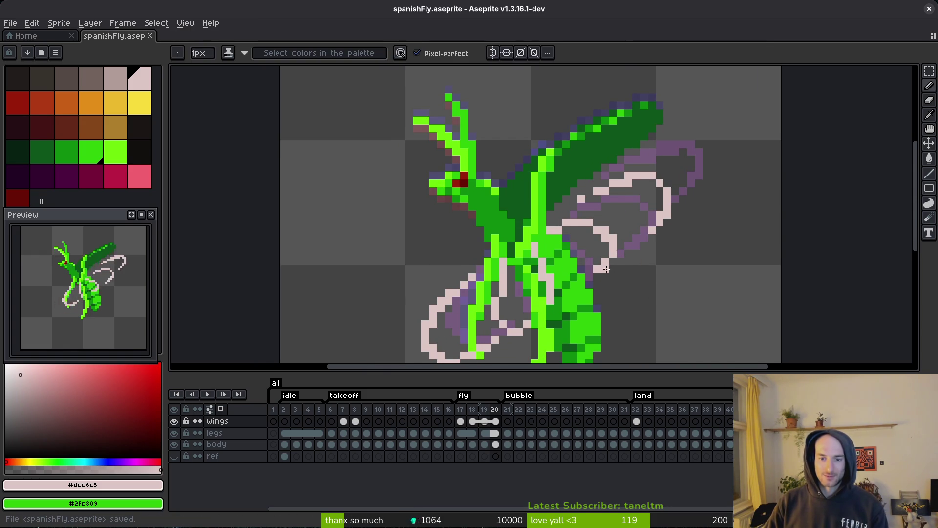
- Shade pixels along the lower wing loop outline and save
{"action": "key", "text": "e"}
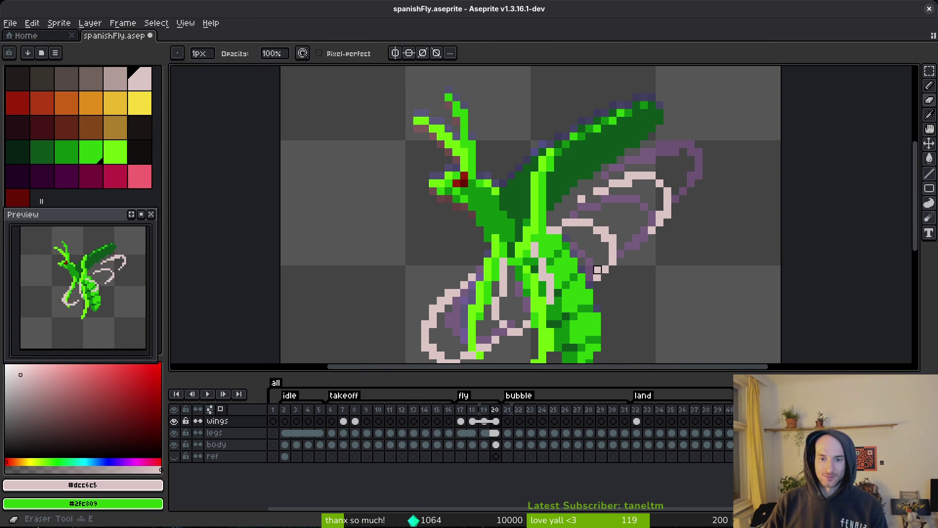
{"action": "scroll", "coordinate": [642, 271], "scroll_direction": "down", "scroll_amount": 5}
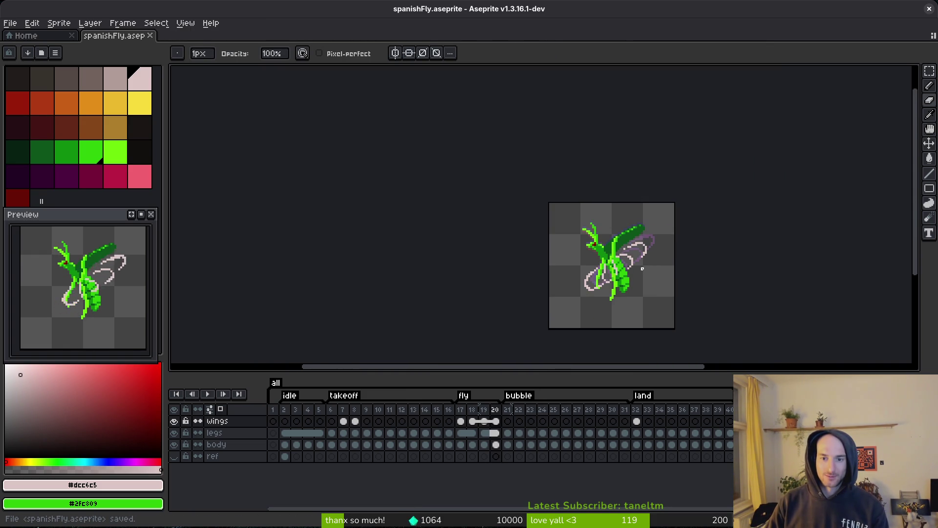
{"action": "scroll", "coordinate": [642, 268], "scroll_direction": "up", "scroll_amount": 7}
{"action": "key", "text": "b"}
{"action": "left_click", "coordinate": [535, 184]}
{"action": "left_click", "coordinate": [590, 283]}
{"action": "left_click_drag", "start_coordinate": [591, 283], "coordinate": [571, 282]}
{"action": "left_click_drag", "start_coordinate": [553, 220], "coordinate": [580, 182]}
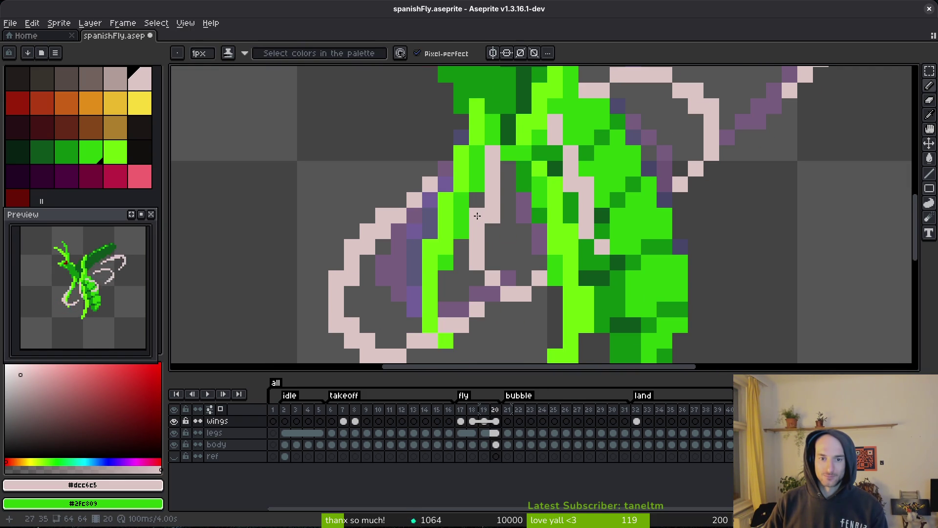
{"action": "key", "text": "e"}
{"action": "key", "text": "ctrl+s"}
- Erase stray pink pixels and redraw one on the lower wing loop outline, then save
{"action": "scroll", "coordinate": [566, 294], "scroll_direction": "down", "scroll_amount": 5}
{"action": "key", "text": "b"}
{"action": "scroll", "coordinate": [561, 299], "scroll_direction": "up", "scroll_amount": 3}
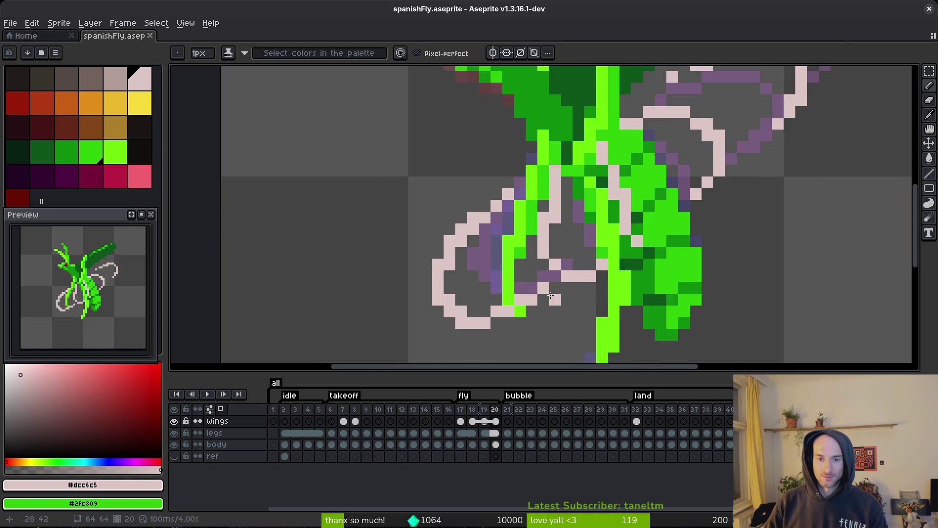
{"action": "key", "text": "e"}
{"action": "left_click", "coordinate": [535, 289]}
{"action": "key", "text": "b"}
{"action": "left_click", "coordinate": [536, 301]}
{"action": "key", "text": "e"}
{"action": "left_click", "coordinate": [559, 278]}
{"action": "left_click", "coordinate": [582, 265]}
{"action": "key", "text": "ctrl+s"}
- Erase a pink pixel at the loop's lower left and turn a purple wing pixel pink
{"action": "key", "text": "b"}
{"action": "key", "text": "e"}
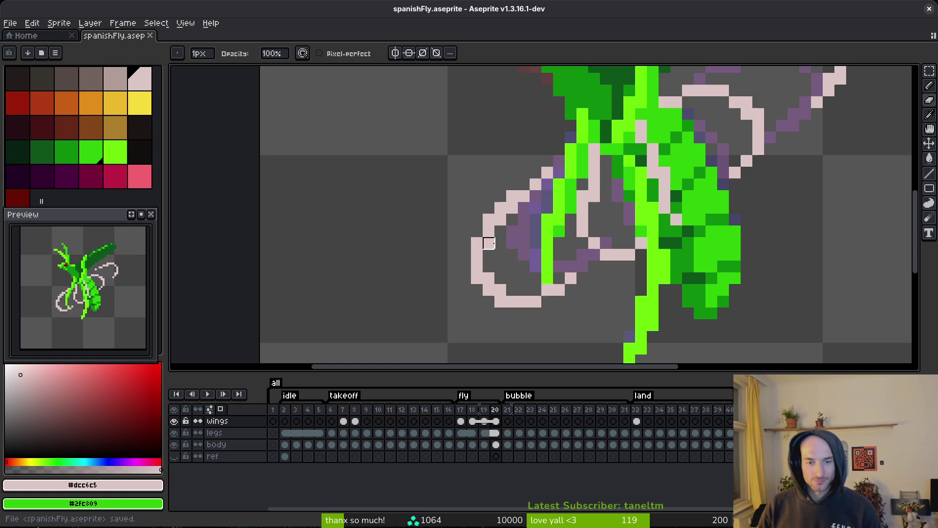
{"action": "left_click", "coordinate": [501, 290]}
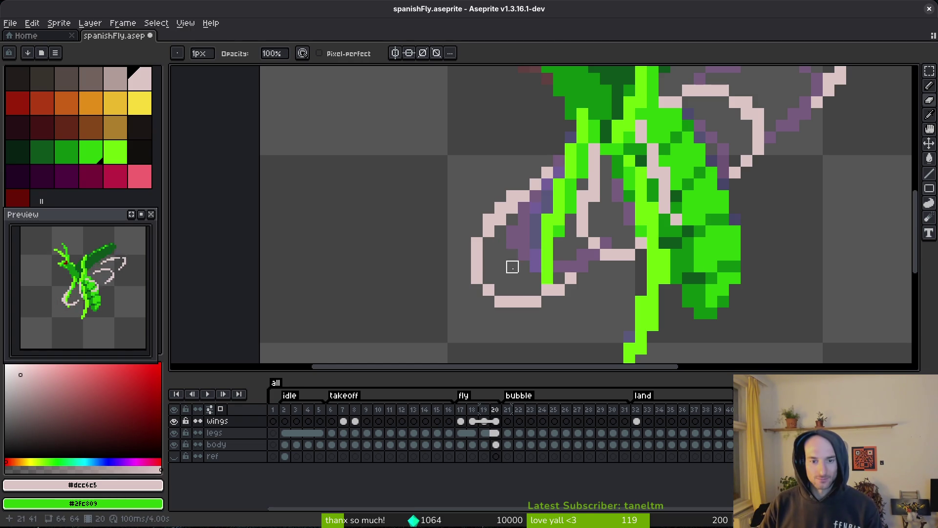
{"action": "key", "text": "b"}
{"action": "left_click", "coordinate": [523, 255]}
{"action": "key", "text": "ctrl+s"}
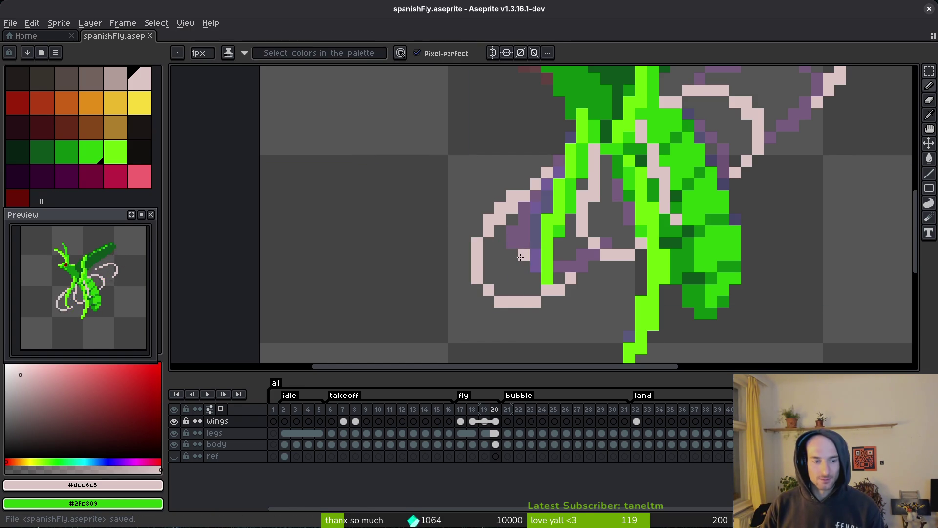
- Add a pink pixel on the loop's lower edge, erase one nearby, save, and go to frame 19
{"action": "left_click", "coordinate": [512, 289]}
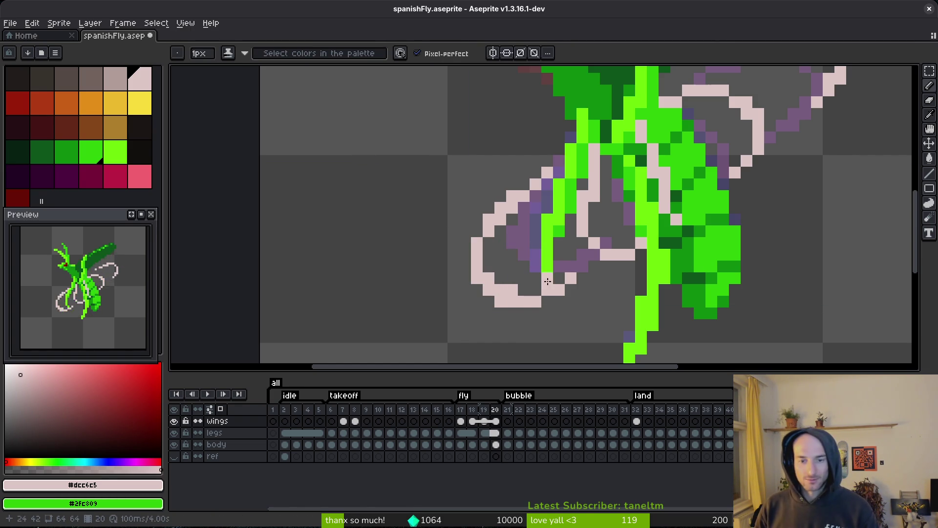
{"action": "scroll", "coordinate": [552, 312], "scroll_direction": "down", "scroll_amount": 5}
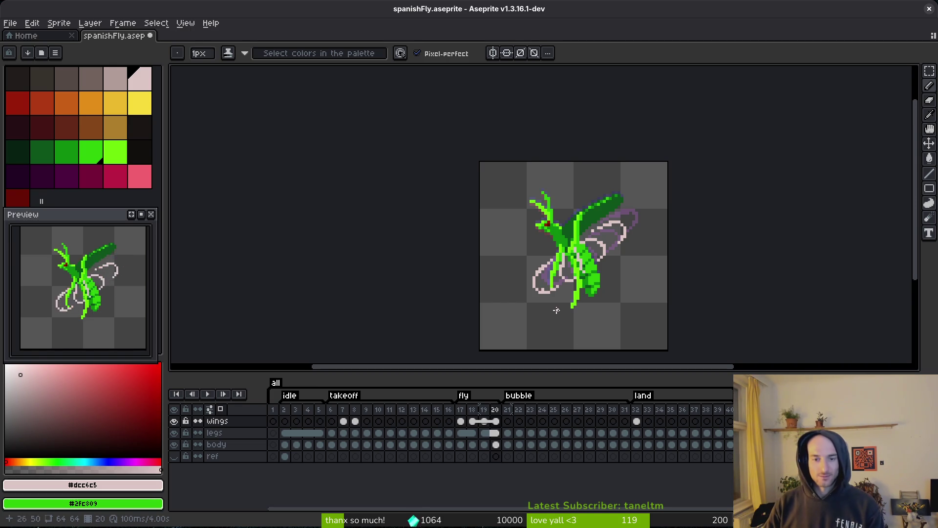
{"action": "scroll", "coordinate": [543, 279], "scroll_direction": "up", "scroll_amount": 2}
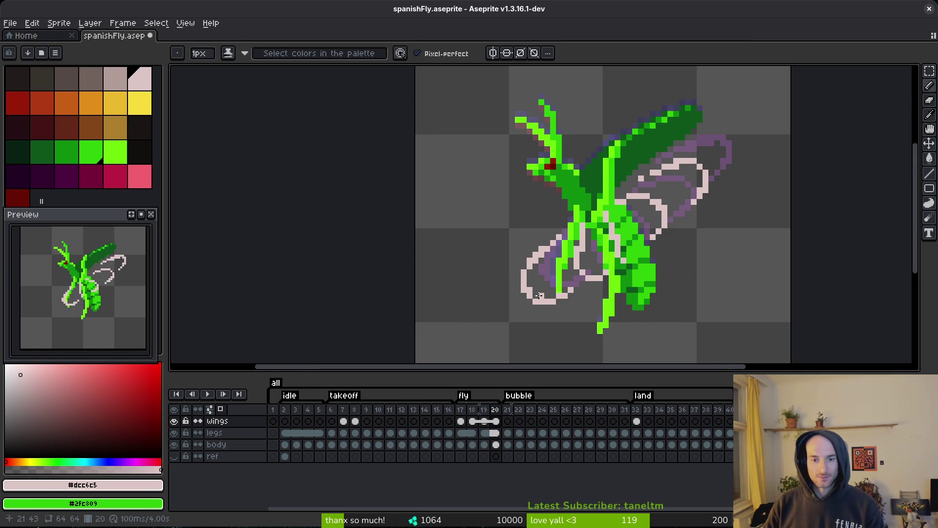
{"action": "key", "text": "ctrl+s"}
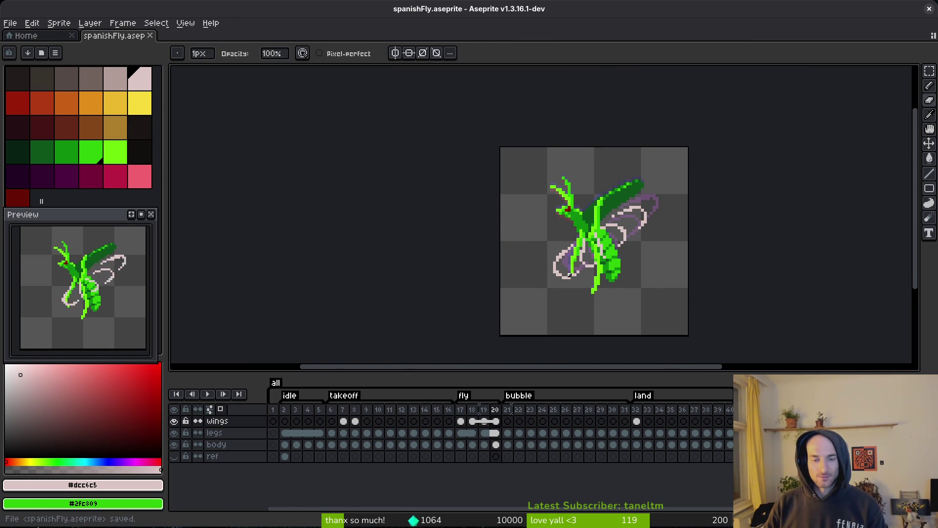
{"action": "key", "text": "e"}
{"action": "left_click", "coordinate": [555, 221]}
{"action": "key", "text": "ctrl+s"}
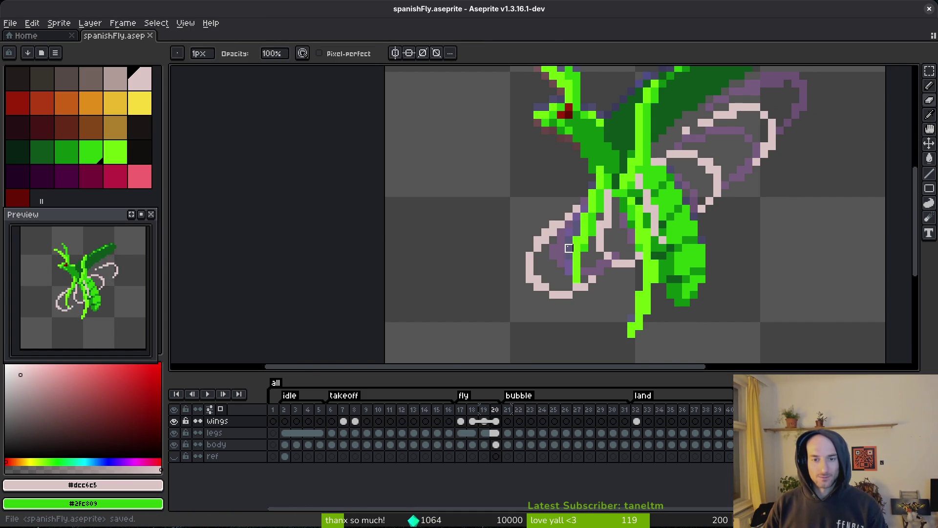
{"action": "scroll", "coordinate": [584, 255], "scroll_direction": "down", "scroll_amount": 5}
{"action": "key", "text": "Left"}
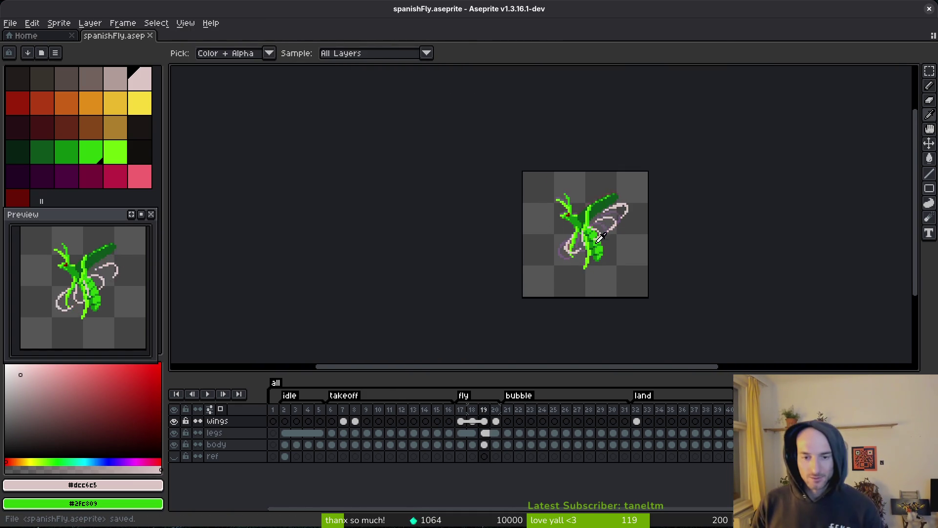
- Draw a diagonal run of pink outline pixels on the wing and extend it toward the loop's lower left
{"action": "scroll", "coordinate": [575, 247], "scroll_direction": "up", "scroll_amount": 5}
{"action": "key", "text": "b"}
{"action": "left_click_drag", "start_coordinate": [504, 274], "coordinate": [520, 250]}
{"action": "mouse_move", "coordinate": [403, 295]}
{"action": "left_mouse_down"}
{"action": "mouse_move", "coordinate": [460, 339]}
{"action": "mouse_move", "coordinate": [488, 339]}
{"action": "left_mouse_up"}
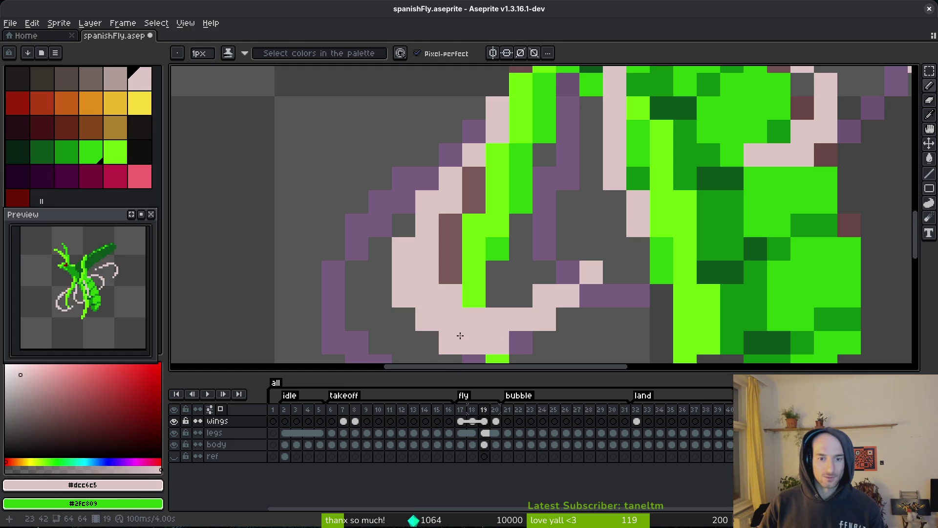
{"action": "key", "text": "e"}
{"action": "left_click", "coordinate": [492, 314]}
{"action": "key", "text": "ctrl+z"}
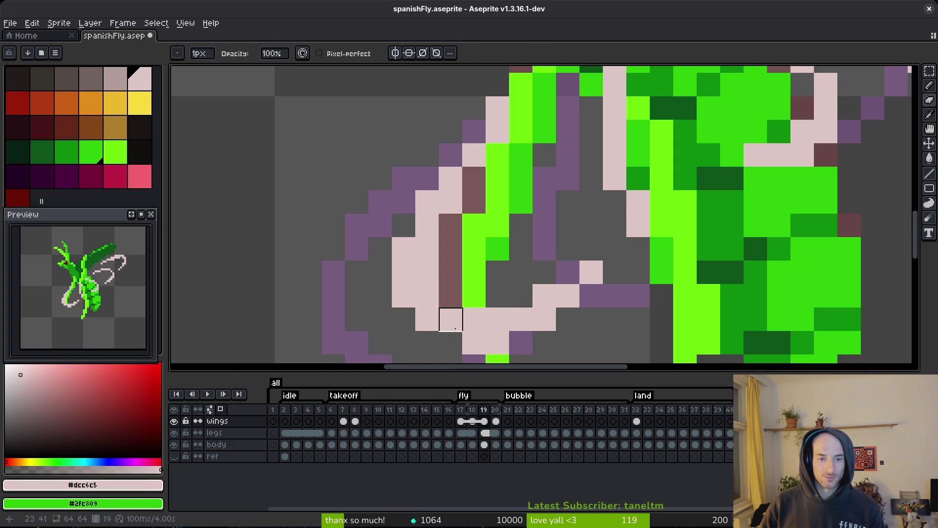
{"action": "key", "text": "b"}
{"action": "left_click", "coordinate": [450, 342]}
{"action": "left_click", "coordinate": [455, 304]}
- Repaint the right wing-outline pixels pink and add pale pink pixels near the fly's lower body
{"action": "scroll", "coordinate": [533, 283], "scroll_direction": "down", "scroll_amount": 7}
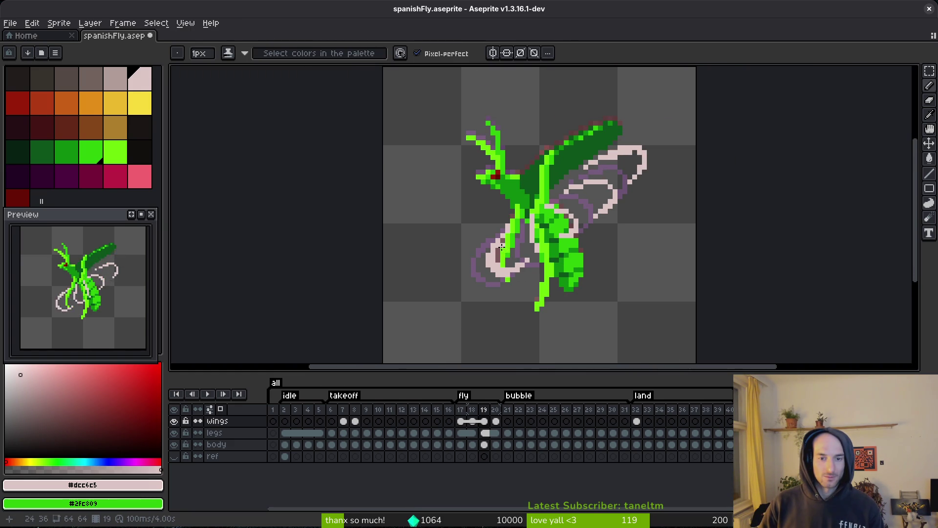
{"action": "scroll", "coordinate": [509, 234], "scroll_direction": "up", "scroll_amount": 3}
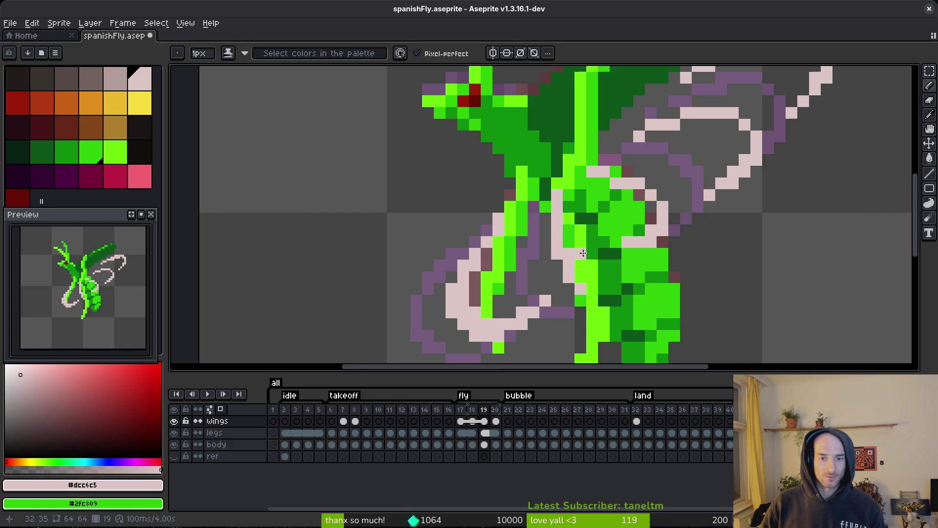
{"action": "scroll", "coordinate": [621, 244], "scroll_direction": "right", "scroll_amount": 2}
{"action": "scroll", "coordinate": [621, 244], "scroll_direction": "up", "scroll_amount": 2}
{"action": "mouse_move", "coordinate": [624, 287]}
{"action": "left_mouse_down"}
{"action": "mouse_move", "coordinate": [614, 292]}
{"action": "mouse_move", "coordinate": [603, 279]}
{"action": "left_mouse_up"}
{"action": "key", "text": "e"}
{"action": "key", "text": "b"}
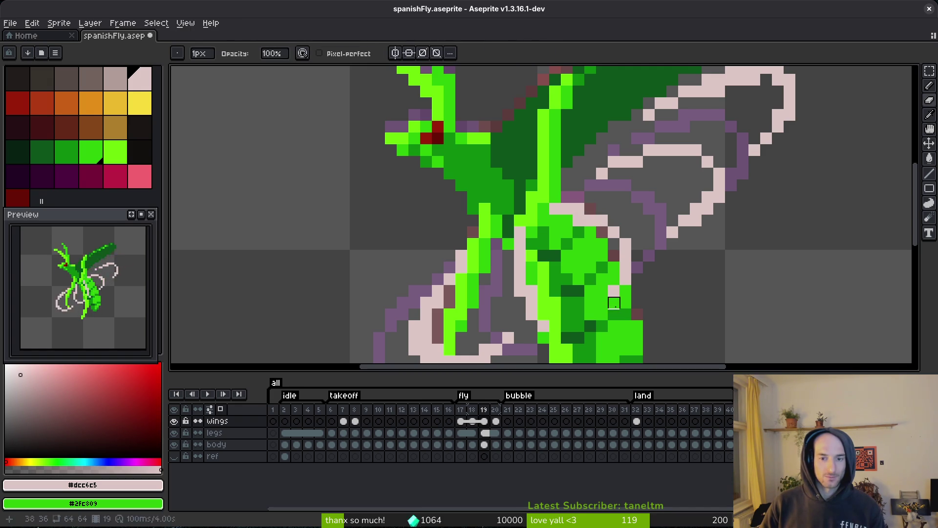
{"action": "left_click_drag", "start_coordinate": [615, 297], "coordinate": [597, 306]}
- Erase the pink outline pixels along the lower wing edge
{"action": "scroll", "coordinate": [634, 302], "scroll_direction": "down", "scroll_amount": 4}
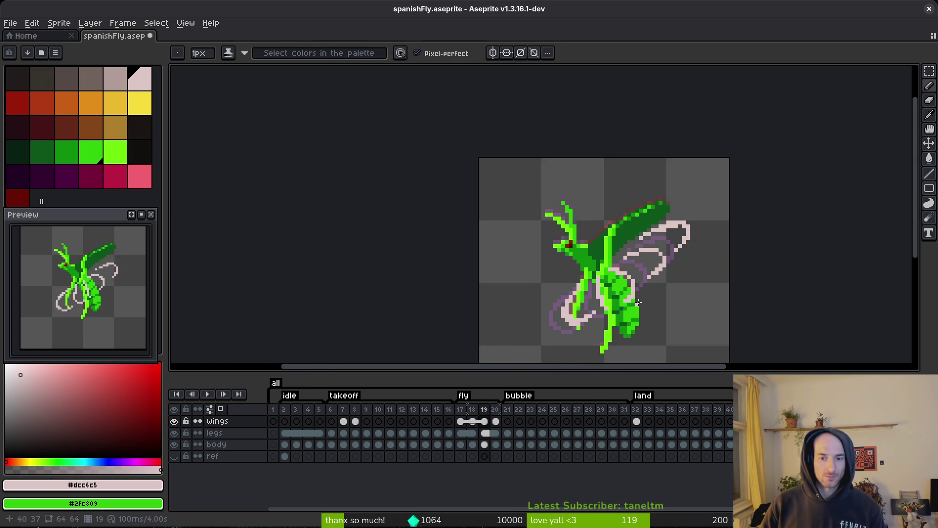
{"action": "scroll", "coordinate": [634, 303], "scroll_direction": "up", "scroll_amount": 2}
{"action": "key", "text": "e"}
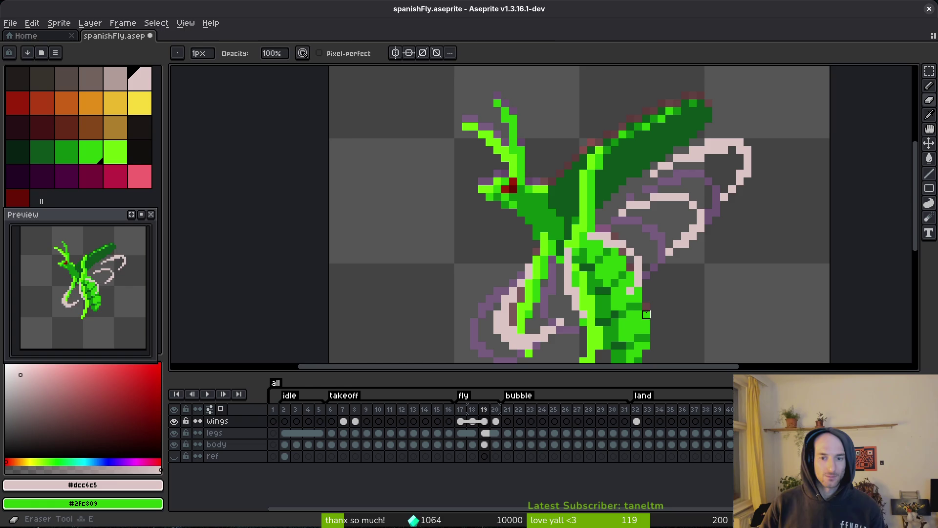
{"action": "key", "text": "b"}
{"action": "scroll", "coordinate": [664, 227], "scroll_direction": "up", "scroll_amount": 1}
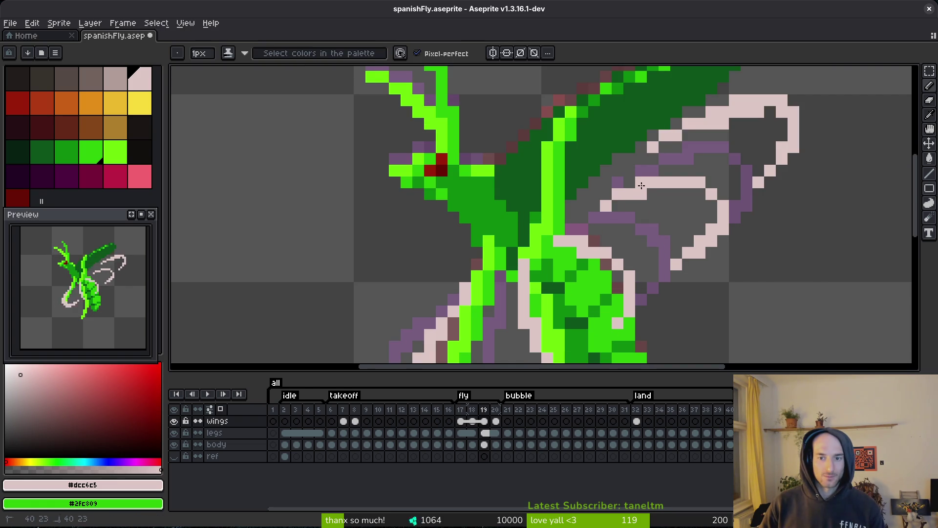
{"action": "key", "text": "e"}
{"action": "left_click_drag", "start_coordinate": [711, 229], "coordinate": [688, 253]}
{"action": "key", "text": "b"}
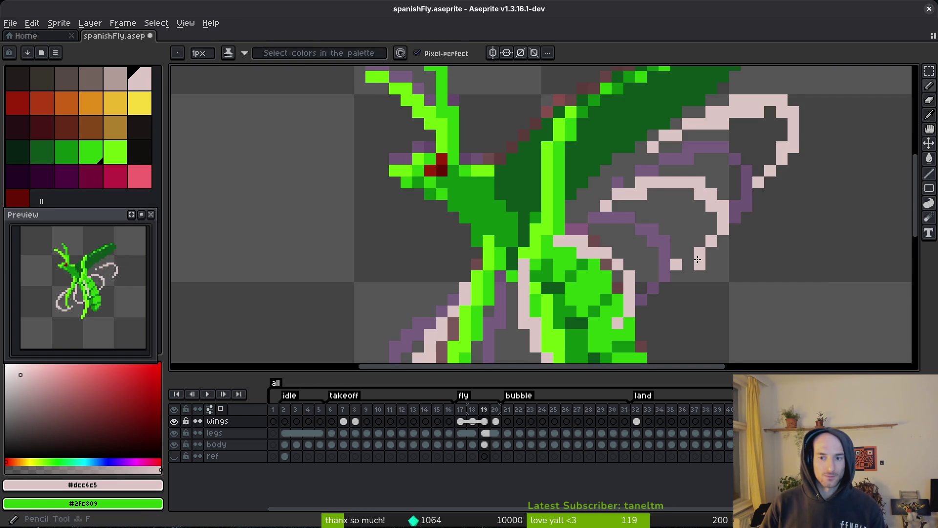
- Remove two pink wing-outline pixels and draw new pink pixels at the outline's end
{"action": "scroll", "coordinate": [753, 289], "scroll_direction": "down", "scroll_amount": 4}
{"action": "scroll", "coordinate": [752, 290], "scroll_direction": "up", "scroll_amount": 4}
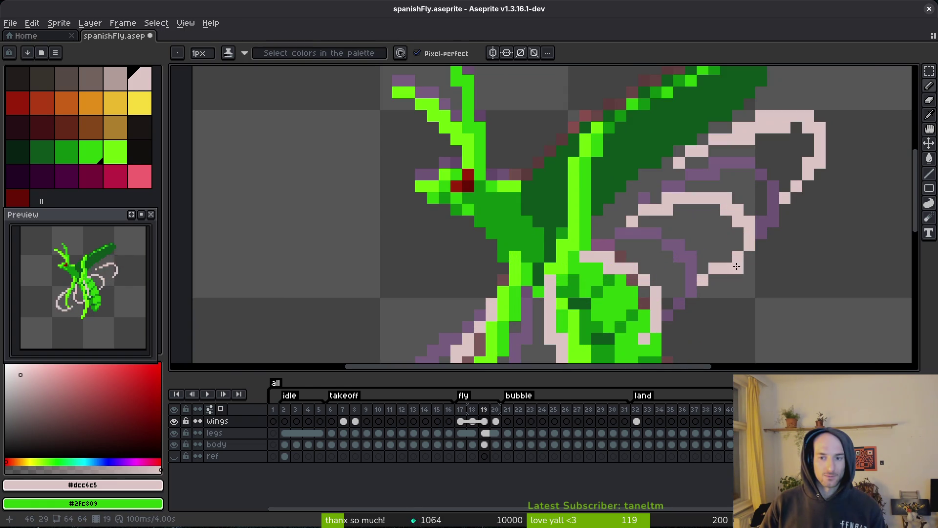
{"action": "key", "text": "e"}
{"action": "left_click", "coordinate": [738, 256]}
{"action": "left_click", "coordinate": [726, 268]}
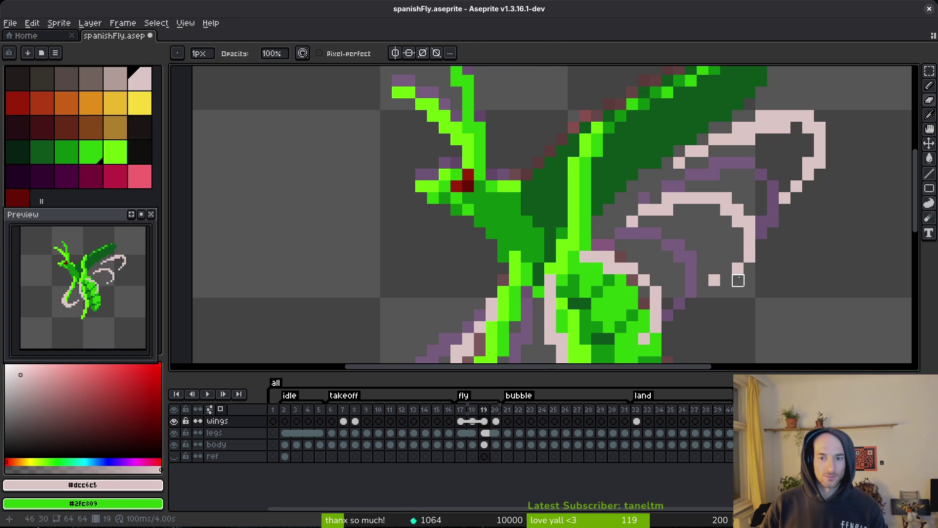
{"action": "key", "text": "b"}
{"action": "left_click_drag", "start_coordinate": [726, 280], "coordinate": [703, 287]}
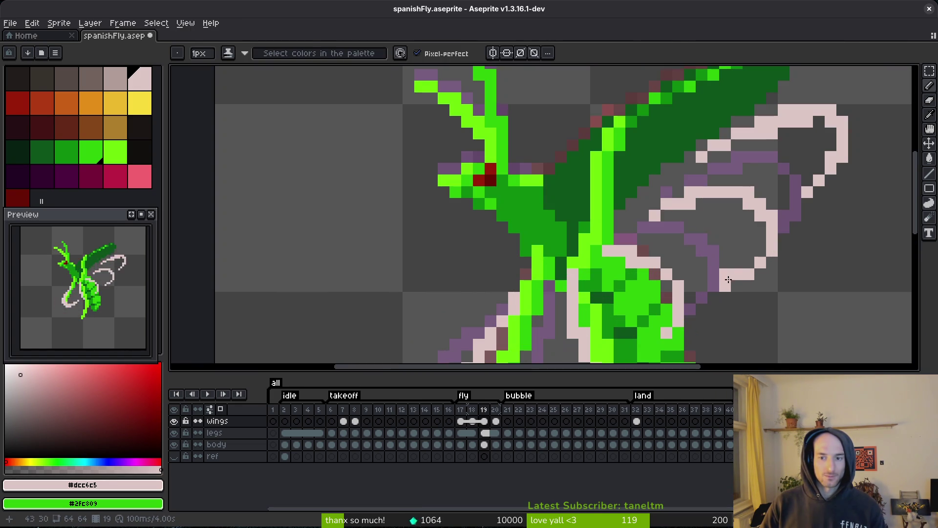
- Undo the last erasing stroke on the pink wing outline
{"action": "key", "text": "e"}
{"action": "scroll", "coordinate": [792, 274], "scroll_direction": "down", "scroll_amount": 3}
{"action": "scroll", "coordinate": [793, 273], "scroll_direction": "down", "scroll_amount": 1}
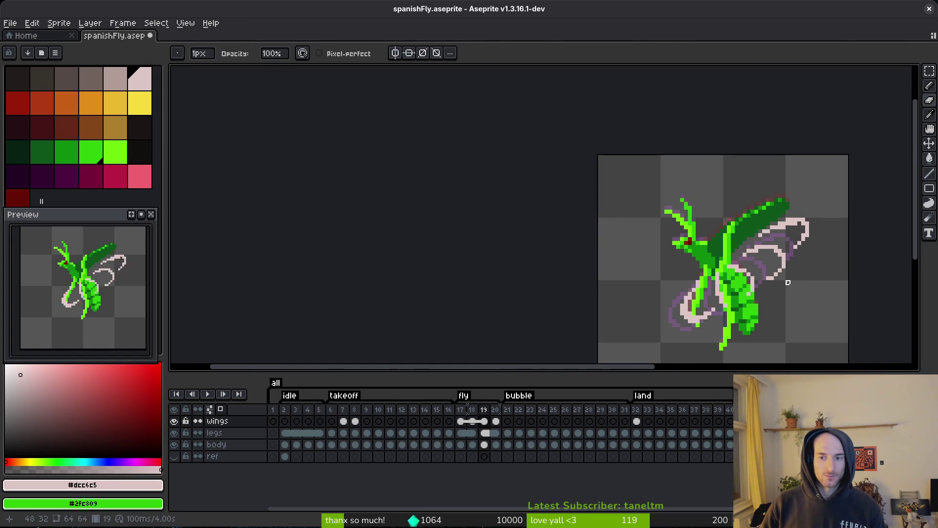
{"action": "key", "text": "b"}
{"action": "key", "text": "ctrl+z"}
{"action": "scroll", "coordinate": [785, 282], "scroll_direction": "up", "scroll_amount": 3}
{"action": "key", "text": "e"}
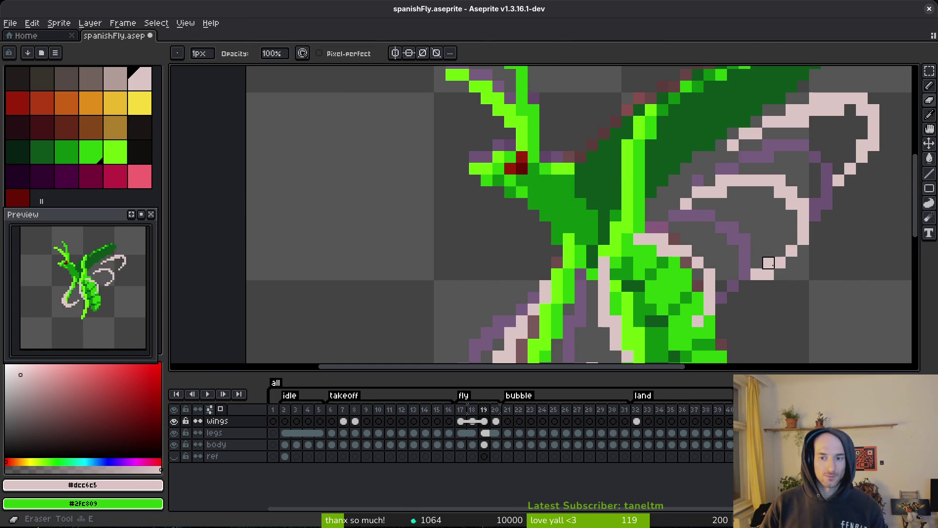
{"action": "scroll", "coordinate": [786, 271], "scroll_direction": "down", "scroll_amount": 3}
{"action": "scroll", "coordinate": [811, 273], "scroll_direction": "up", "scroll_amount": 3}
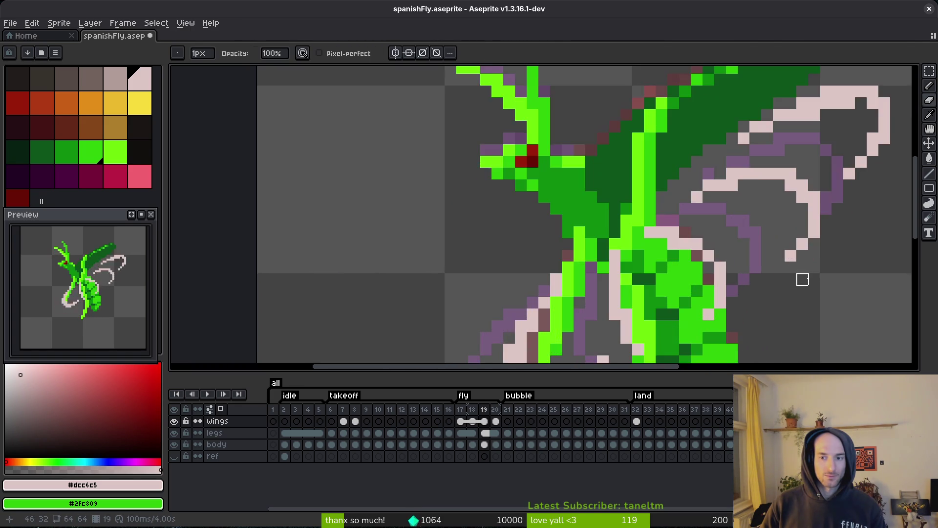
- Add a pink pixel to the wing's upper outline and erase a stray one beside it
{"action": "left_click_drag", "start_coordinate": [812, 220], "coordinate": [744, 255]}
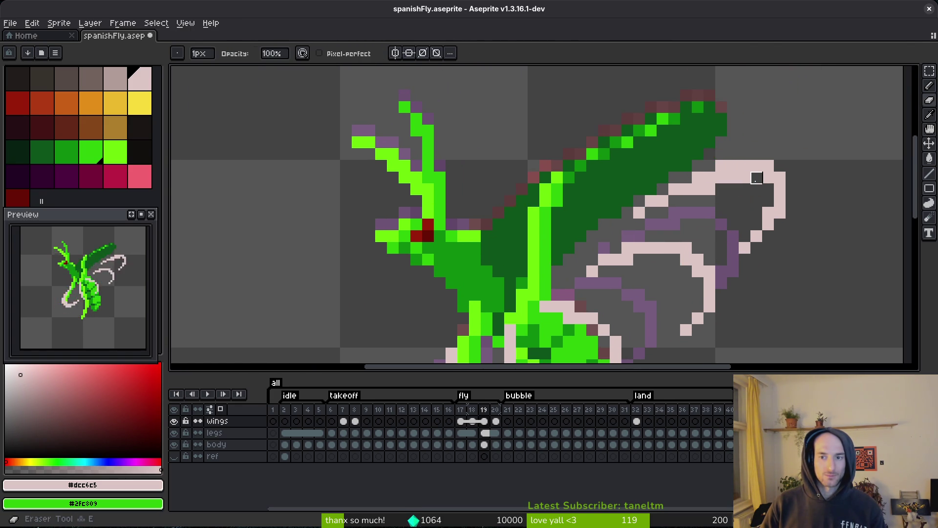
{"action": "key", "text": "b"}
{"action": "mouse_move", "coordinate": [803, 189]}
{"action": "left_mouse_down"}
{"action": "mouse_move", "coordinate": [712, 187]}
{"action": "mouse_move", "coordinate": [684, 234]}
{"action": "left_mouse_up"}
{"action": "left_click", "coordinate": [708, 200]}
{"action": "key", "text": "e"}
{"action": "left_click", "coordinate": [695, 199]}
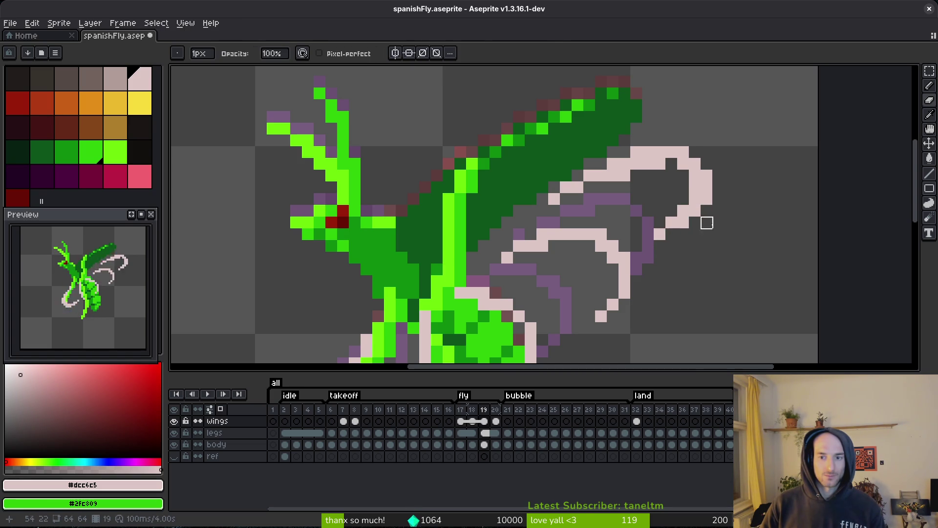
- Draw pink pixels along the wing outline and fill in its right edge
{"action": "scroll", "coordinate": [706, 235], "scroll_direction": "up", "scroll_amount": 1}
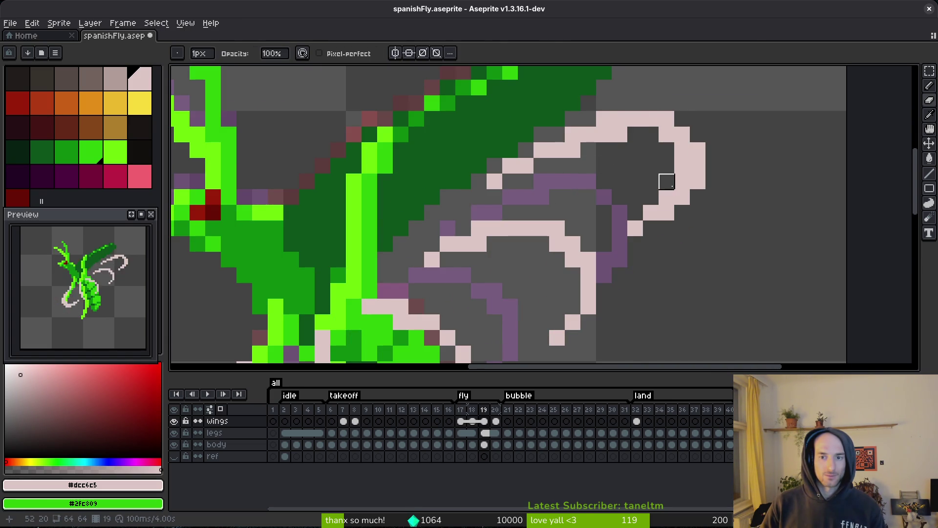
{"action": "key", "text": "b"}
{"action": "mouse_move", "coordinate": [667, 228]}
{"action": "left_mouse_down"}
{"action": "mouse_move", "coordinate": [641, 241]}
{"action": "mouse_move", "coordinate": [635, 227]}
{"action": "left_mouse_up"}
{"action": "key", "text": "e"}
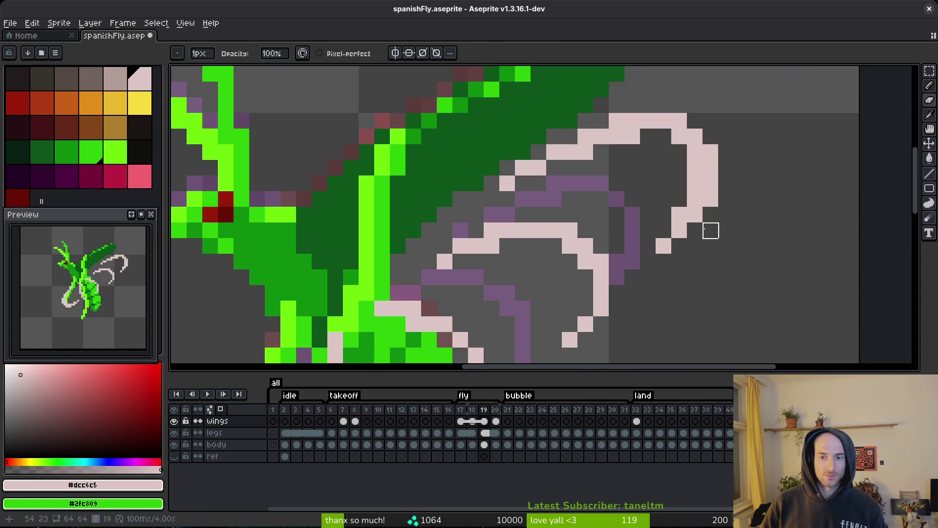
{"action": "key", "text": "b"}
{"action": "mouse_move", "coordinate": [693, 217]}
{"action": "left_mouse_down"}
{"action": "mouse_move", "coordinate": [695, 231]}
{"action": "mouse_move", "coordinate": [661, 260]}
{"action": "mouse_move", "coordinate": [680, 215]}
{"action": "left_mouse_up"}
{"action": "key", "text": "e"}
{"action": "scroll", "coordinate": [745, 205], "scroll_direction": "down", "scroll_amount": 4}
{"action": "scroll", "coordinate": [693, 140], "scroll_direction": "up", "scroll_amount": 4}
{"action": "key", "text": "b"}
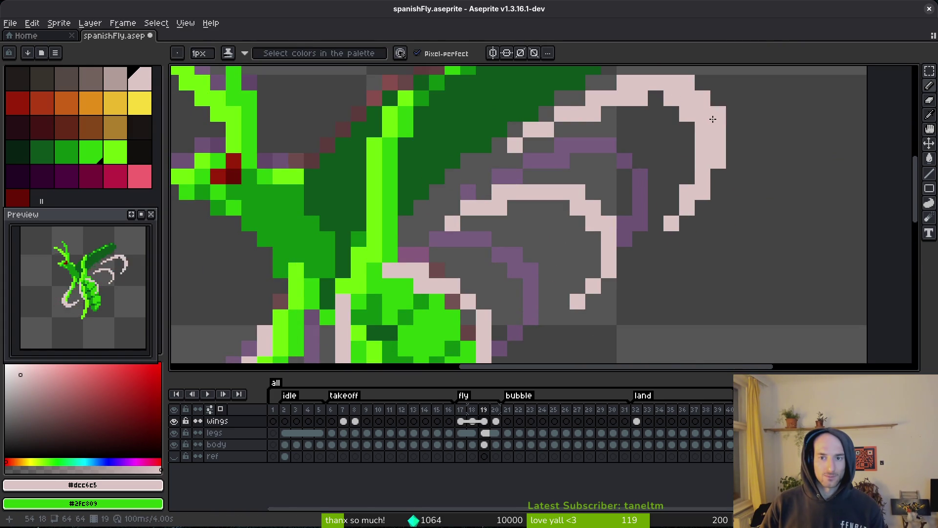
{"action": "key", "text": "e"}
- Box-select the wing tip, deselect it, and save the sprite
{"action": "key", "text": "m"}
{"action": "left_click_drag", "start_coordinate": [743, 135], "coordinate": [645, 282]}
{"action": "key", "text": "ctrl+d"}
{"action": "key", "text": "ctrl+s"}
- Erase the pink pixels at the wing tip
{"action": "scroll", "coordinate": [705, 197], "scroll_direction": "down", "scroll_amount": 3}
{"action": "scroll", "coordinate": [708, 201], "scroll_direction": "down", "scroll_amount": 1}
{"action": "scroll", "coordinate": [685, 188], "scroll_direction": "up", "scroll_amount": 4}
{"action": "key", "text": "e"}
{"action": "left_click_drag", "start_coordinate": [685, 188], "coordinate": [685, 130]}
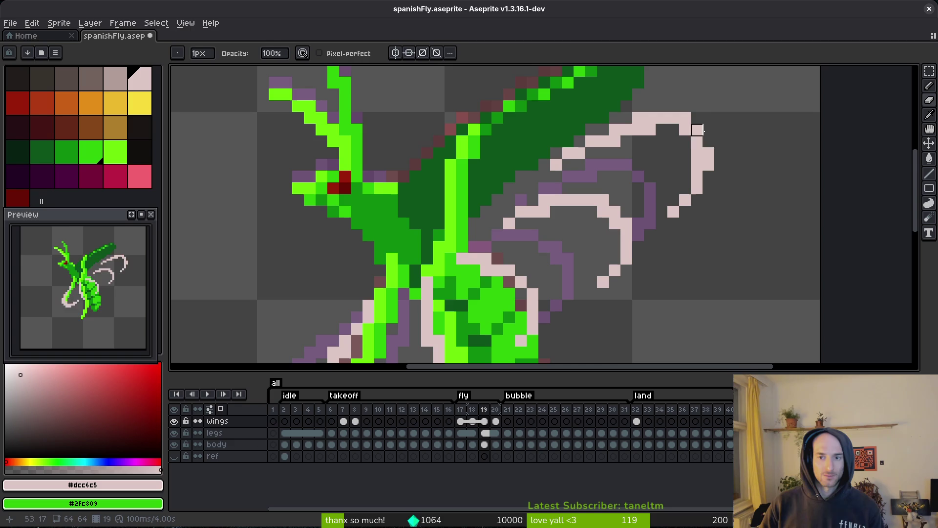
- Lasso-select the pink wing loop and move it one pixel left and down
{"action": "key", "text": "m"}
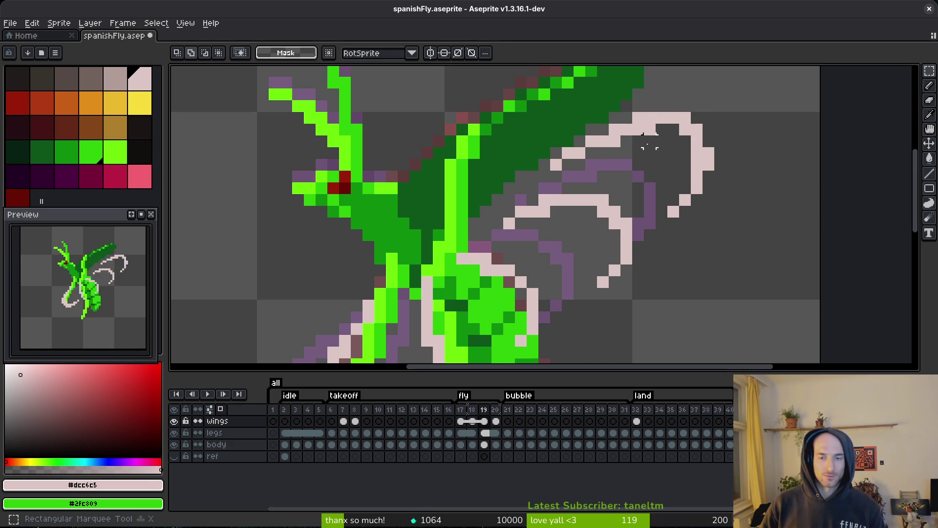
{"action": "scroll", "coordinate": [637, 164], "scroll_direction": "down", "scroll_amount": 3}
{"action": "scroll", "coordinate": [645, 176], "scroll_direction": "up", "scroll_amount": 4}
{"action": "key", "text": "shift+w"}
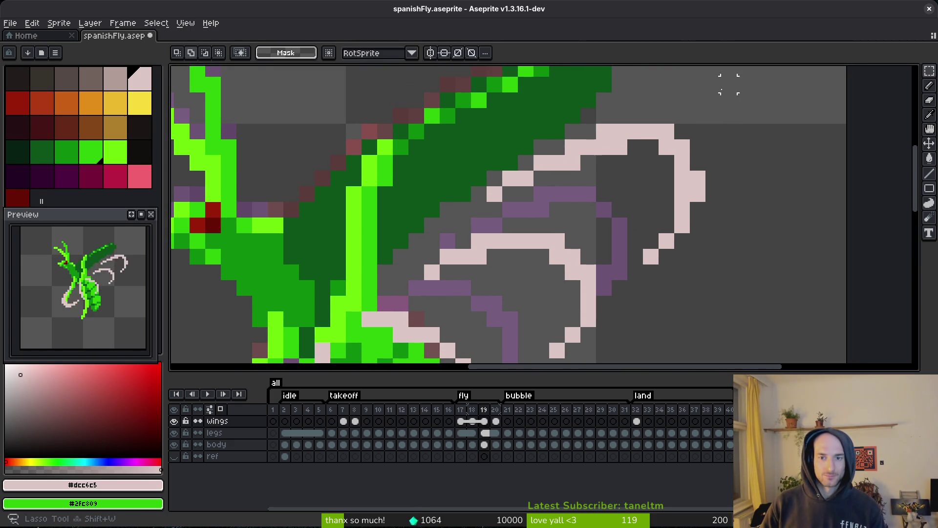
{"action": "mouse_move", "coordinate": [745, 116]}
{"action": "left_mouse_down"}
{"action": "mouse_move", "coordinate": [603, 130]}
{"action": "mouse_move", "coordinate": [649, 256]}
{"action": "mouse_move", "coordinate": [713, 187]}
{"action": "left_mouse_up"}
{"action": "left_click_drag", "start_coordinate": [713, 187], "coordinate": [697, 203]}
{"action": "key", "text": "ctrl+d"}
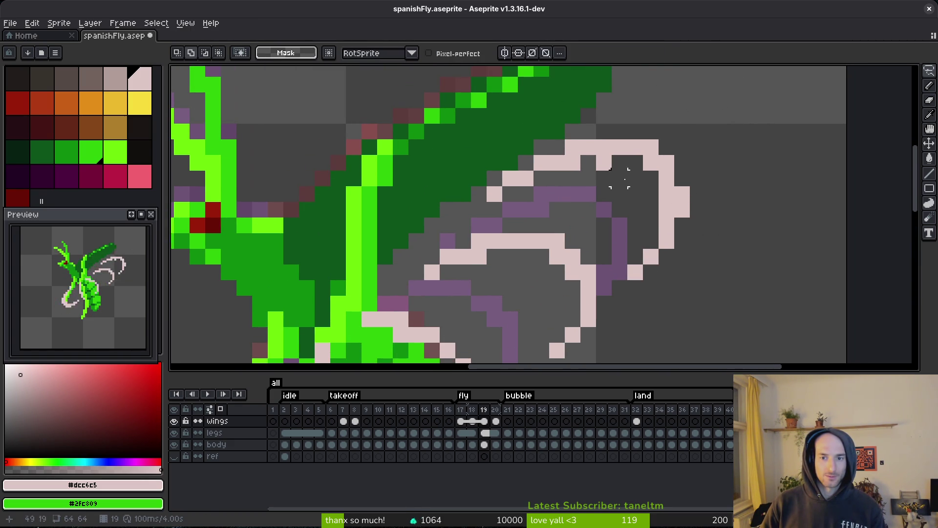
- Erase stray pink pixels around the moved wing loop
{"action": "key", "text": "e"}
{"action": "left_click", "coordinate": [650, 257]}
{"action": "left_click", "coordinate": [635, 272]}
{"action": "mouse_move", "coordinate": [667, 225]}
{"action": "left_mouse_down"}
{"action": "mouse_move", "coordinate": [667, 241]}
{"action": "mouse_move", "coordinate": [682, 244]}
{"action": "left_mouse_up"}
- Add pink pixels below the loop's right edge and save spanishFly.aseprite
{"action": "key", "text": "b"}
{"action": "left_click", "coordinate": [666, 256]}
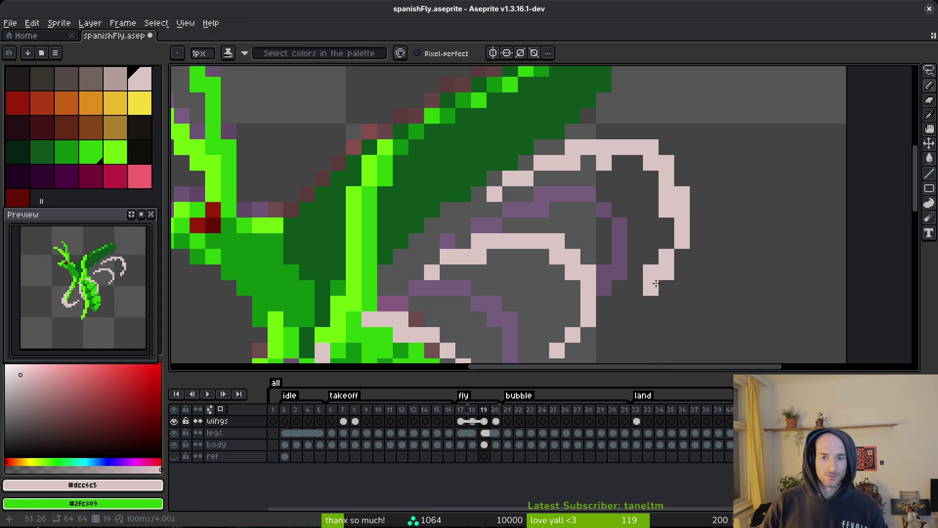
{"action": "key", "text": "e"}
{"action": "scroll", "coordinate": [724, 248], "scroll_direction": "down", "scroll_amount": 4}
{"action": "scroll", "coordinate": [723, 248], "scroll_direction": "up", "scroll_amount": 4}
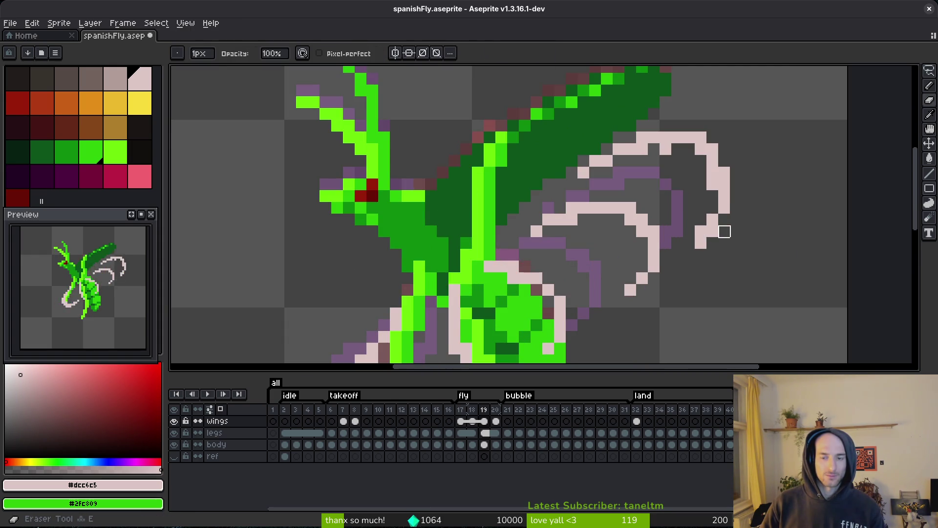
{"action": "key", "text": "b"}
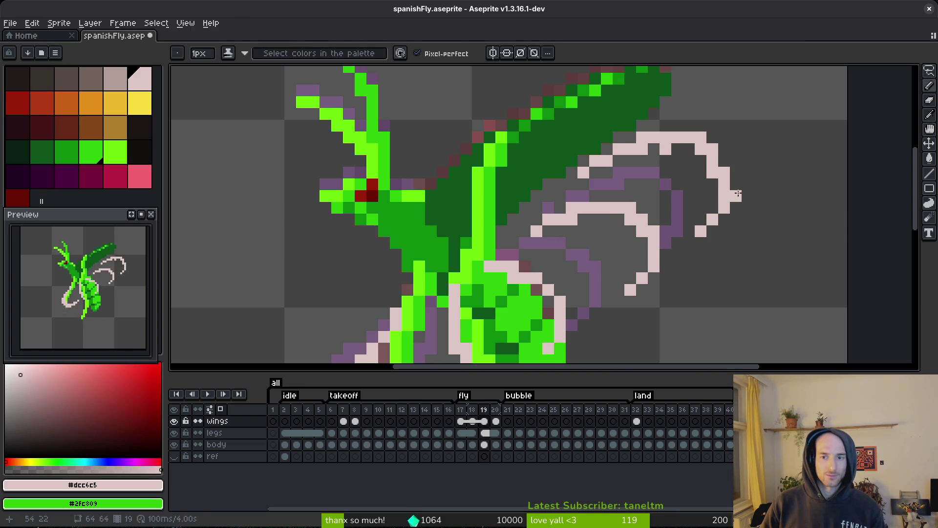
{"action": "scroll", "coordinate": [738, 194], "scroll_direction": "down", "scroll_amount": 3}
{"action": "scroll", "coordinate": [738, 194], "scroll_direction": "up", "scroll_amount": 2}
{"action": "key", "text": "e"}
{"action": "key", "text": "ctrl+s"}
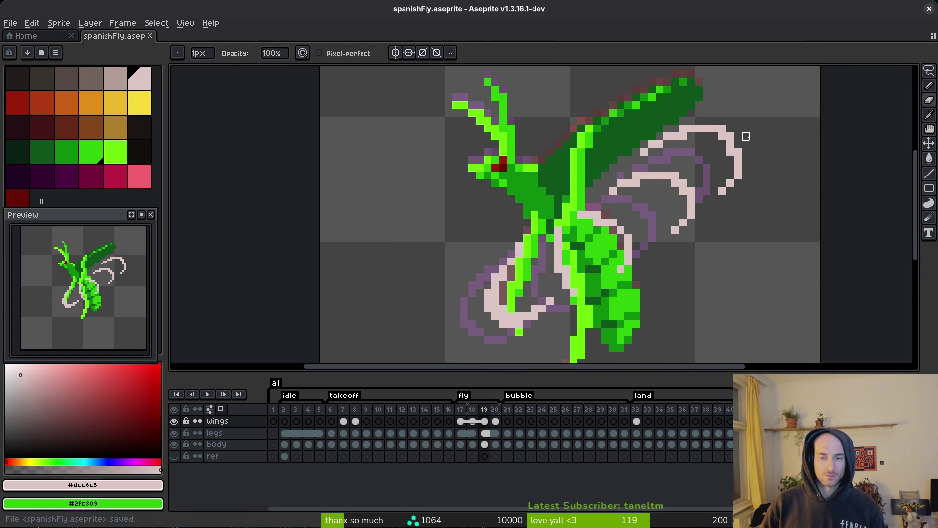
- Save spanishFly.aseprite while zooming to inspect the wing edits
{"action": "scroll", "coordinate": [746, 137], "scroll_direction": "down", "scroll_amount": 1}
{"action": "key", "text": "b"}
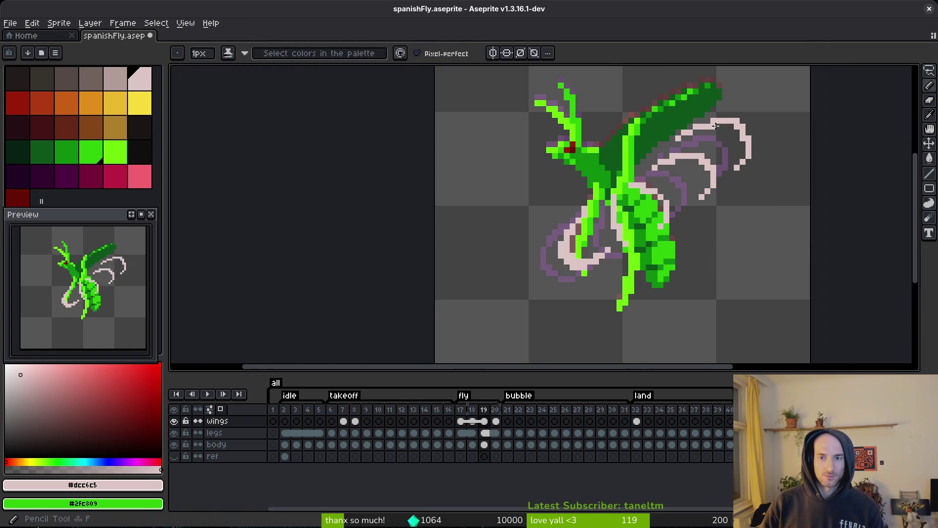
{"action": "key", "text": "ctrl+s"}
{"action": "scroll", "coordinate": [732, 165], "scroll_direction": "down", "scroll_amount": 3}
{"action": "key", "text": "ctrl+s"}
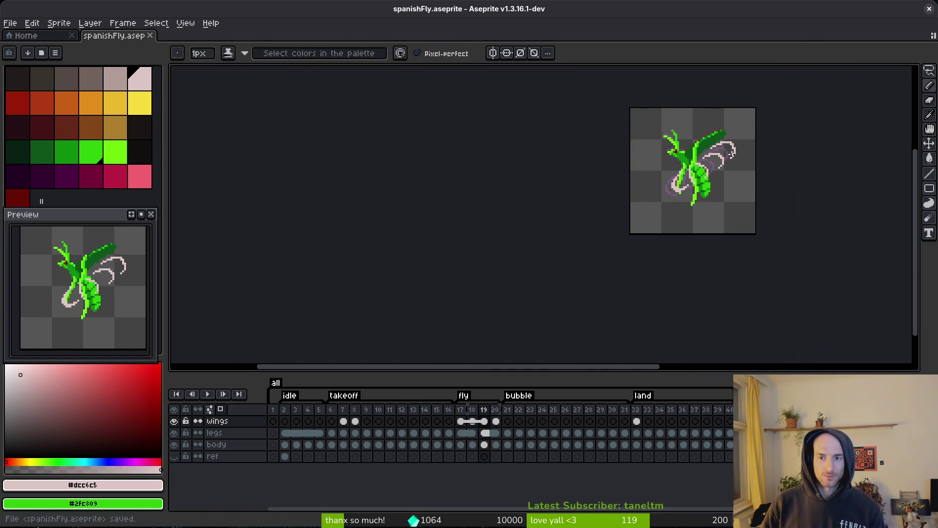
{"action": "scroll", "coordinate": [730, 164], "scroll_direction": "up", "scroll_amount": 5}
{"action": "scroll", "coordinate": [734, 177], "scroll_direction": "down", "scroll_amount": 4}
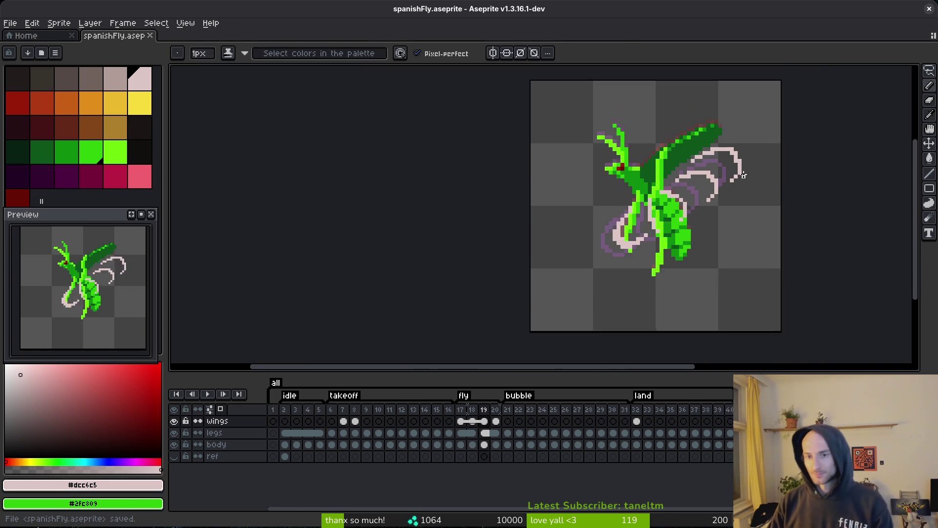
{"action": "scroll", "coordinate": [734, 177], "scroll_direction": "up", "scroll_amount": 6}
- Nudge the right part of the wing one pixel left and save
{"action": "key", "text": "m"}
{"action": "mouse_move", "coordinate": [670, 126]}
{"action": "left_mouse_down"}
{"action": "mouse_move", "coordinate": [718, 243]}
{"action": "mouse_move", "coordinate": [733, 237]}
{"action": "left_mouse_up"}
{"action": "key", "text": "Left"}
{"action": "key", "text": "ctrl+d"}
{"action": "key", "text": "ctrl+s"}
- Erase a diagonal run of pink wing pixels and save the sprite
{"action": "scroll", "coordinate": [747, 235], "scroll_direction": "down", "scroll_amount": 6}
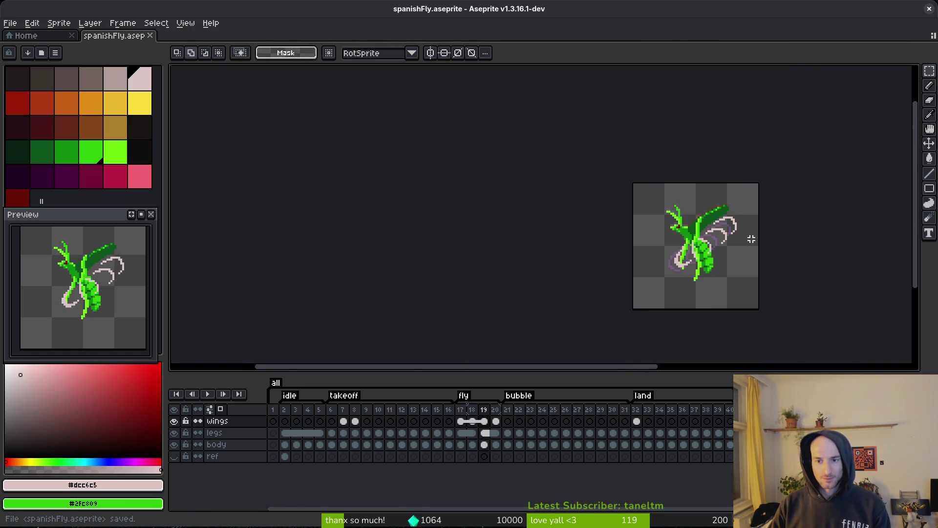
{"action": "scroll", "coordinate": [735, 229], "scroll_direction": "up", "scroll_amount": 6}
{"action": "key", "text": "b"}
{"action": "key", "text": "e"}
{"action": "mouse_move", "coordinate": [541, 203]}
{"action": "left_mouse_down"}
{"action": "mouse_move", "coordinate": [591, 156]}
{"action": "mouse_move", "coordinate": [682, 132]}
{"action": "left_mouse_up"}
{"action": "key", "text": "b"}
{"action": "key", "text": "ctrl+s"}
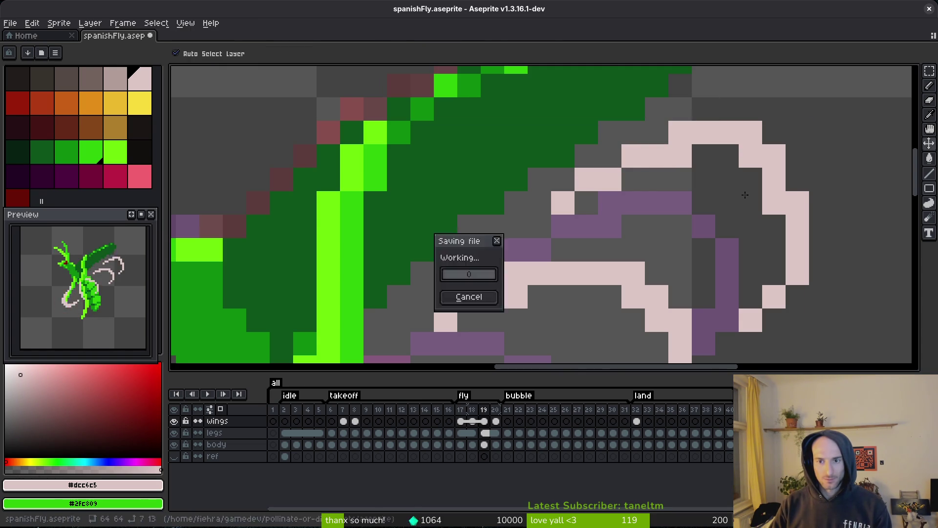
- Add a pink pixel at the wing tip and save spanishFly.aseprite again
{"action": "scroll", "coordinate": [721, 261], "scroll_direction": "down", "scroll_amount": 6}
{"action": "left_click", "coordinate": [726, 253]}
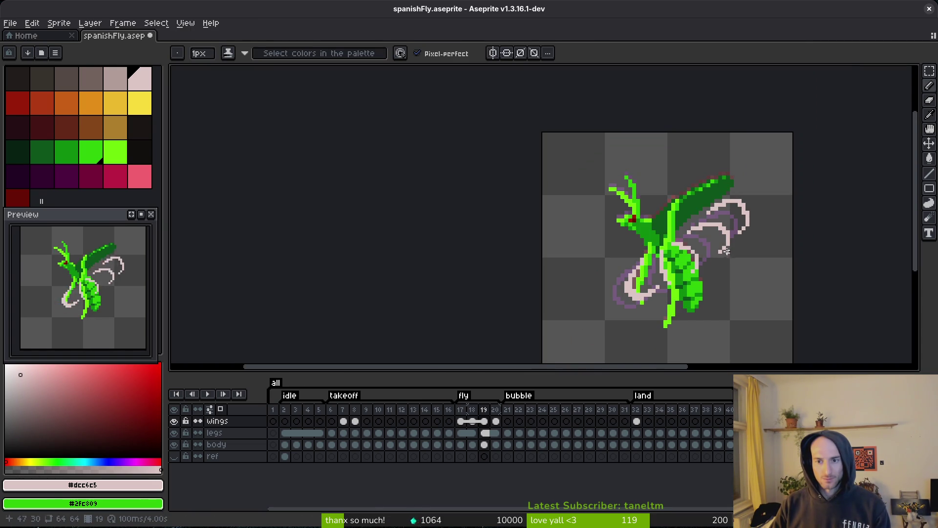
{"action": "scroll", "coordinate": [733, 218], "scroll_direction": "up", "scroll_amount": 2}
{"action": "key", "text": "e"}
{"action": "scroll", "coordinate": [731, 209], "scroll_direction": "down", "scroll_amount": 3}
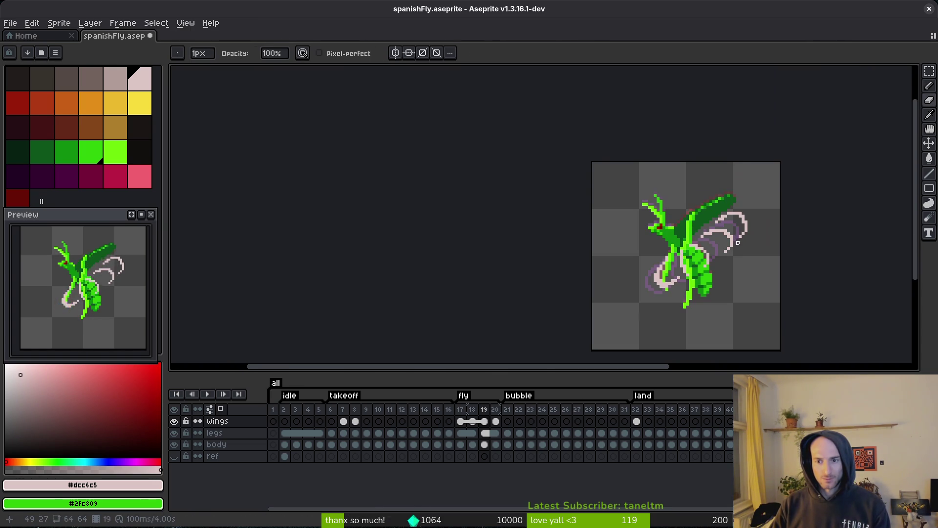
{"action": "scroll", "coordinate": [743, 260], "scroll_direction": "up", "scroll_amount": 2}
{"action": "key", "text": "ctrl+s"}
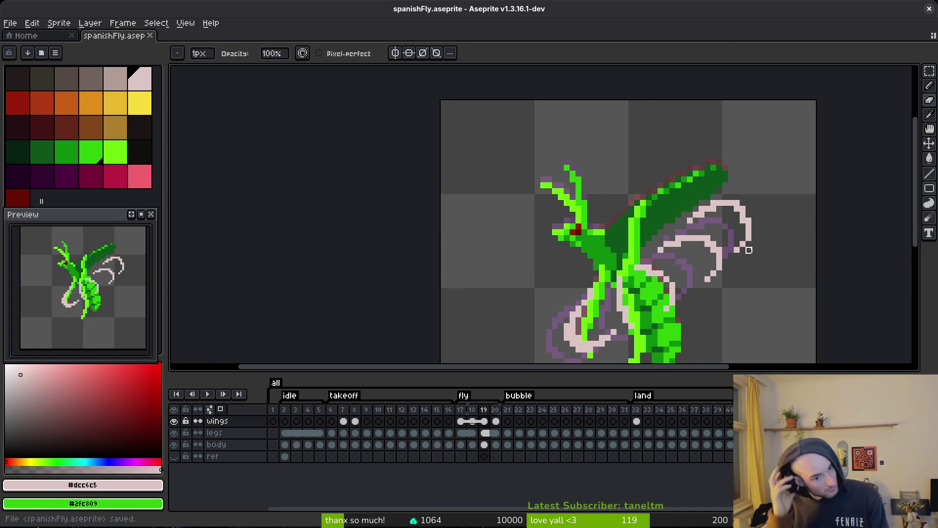
{"action": "scroll", "coordinate": [718, 188], "scroll_direction": "up", "scroll_amount": 2}
- Try pink pixels on the wing outline, undo the strays, and extend the outline by a pixel
{"action": "left_click", "coordinate": [640, 247]}
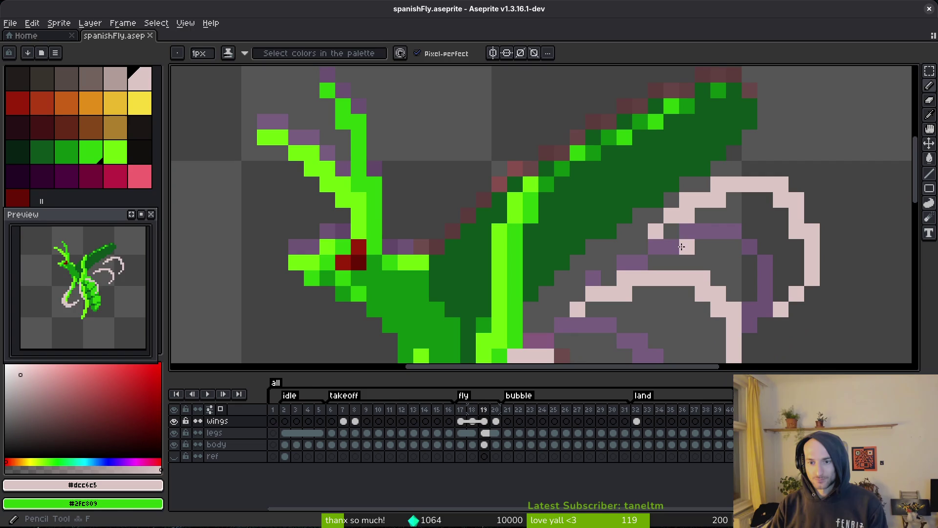
{"action": "left_click", "coordinate": [671, 230]}
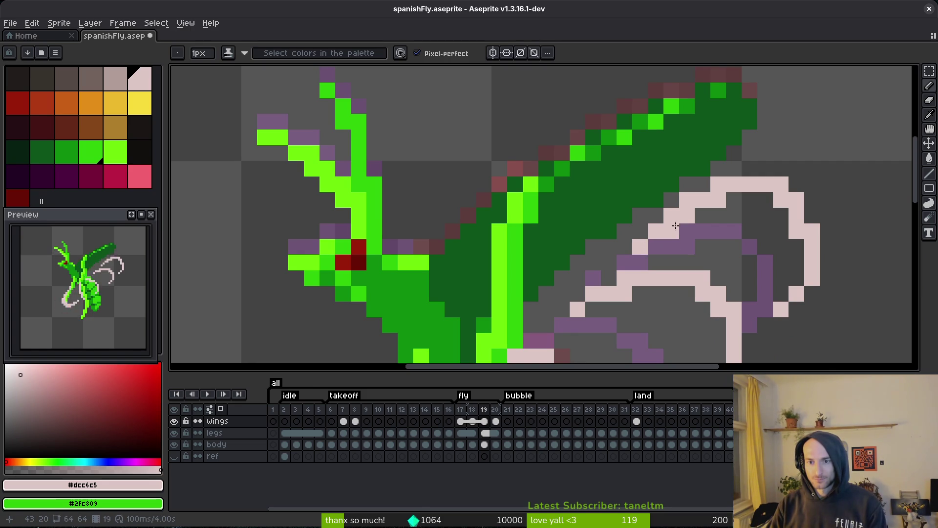
{"action": "key", "text": "ctrl+z"}
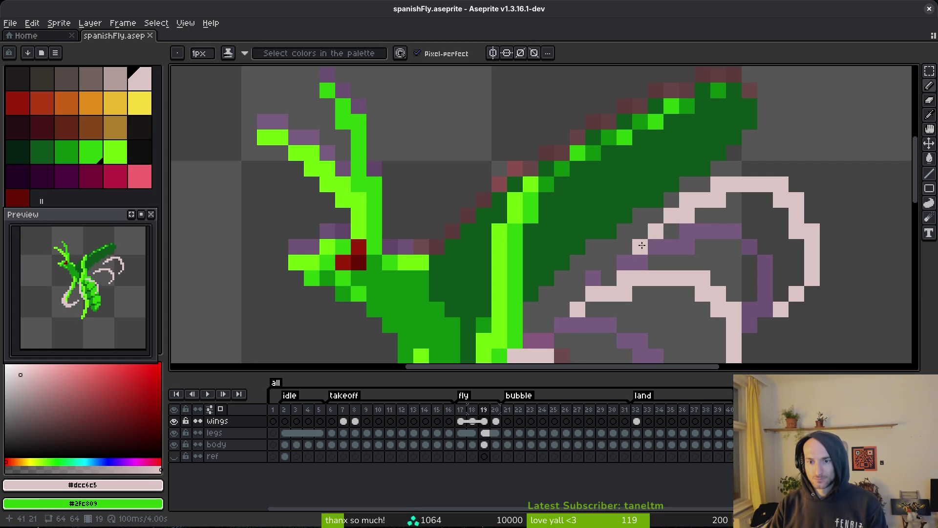
{"action": "scroll", "coordinate": [715, 242], "scroll_direction": "down", "scroll_amount": 4}
{"action": "scroll", "coordinate": [720, 223], "scroll_direction": "up", "scroll_amount": 3}
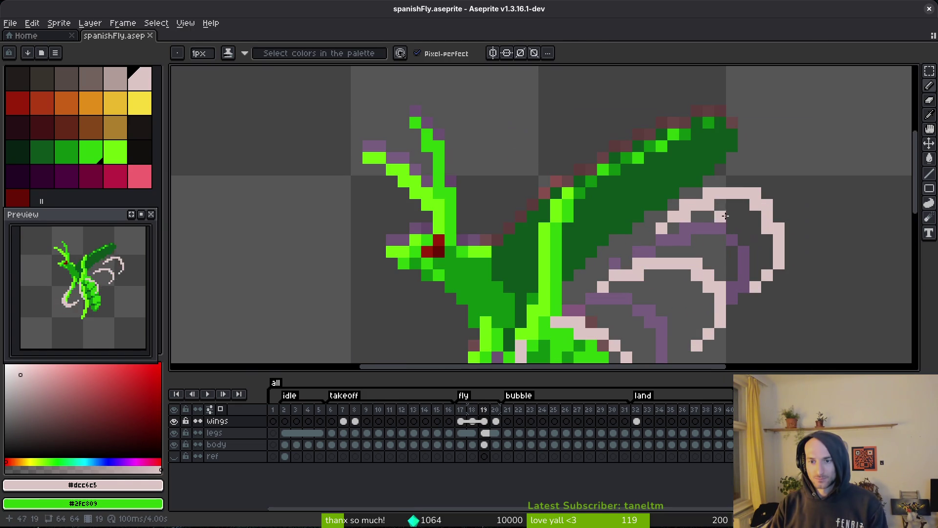
{"action": "left_click_drag", "start_coordinate": [766, 206], "coordinate": [779, 223]}
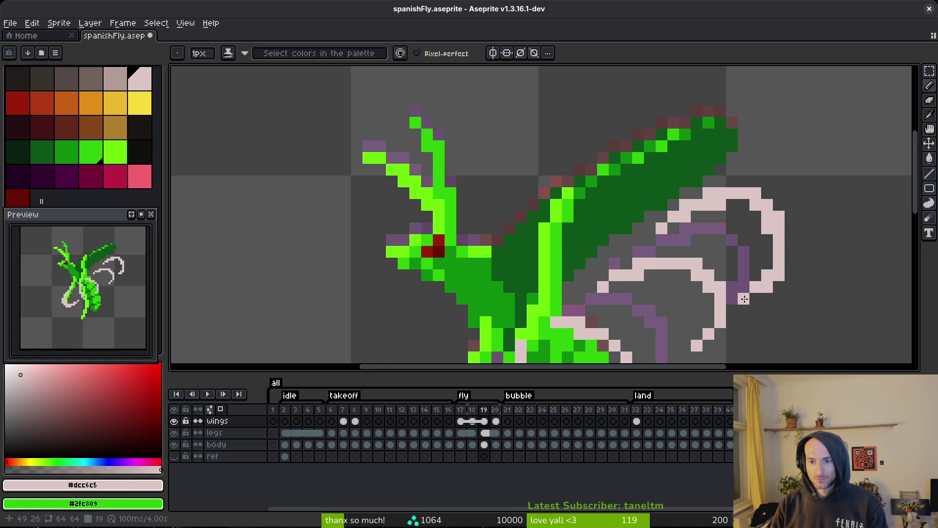
- Erase a few pink pixels from the right wing loop
{"action": "scroll", "coordinate": [823, 284], "scroll_direction": "down", "scroll_amount": 3}
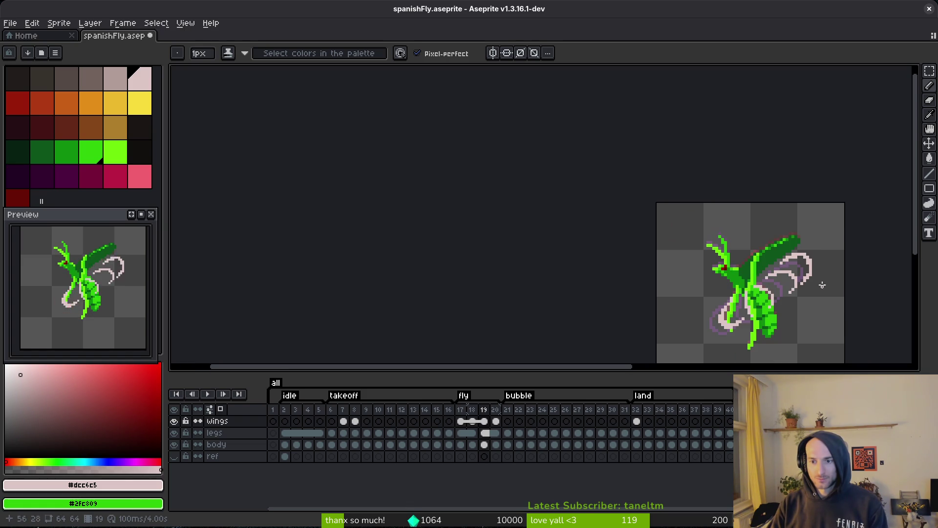
{"action": "scroll", "coordinate": [788, 289], "scroll_direction": "up", "scroll_amount": 2}
{"action": "key", "text": "e"}
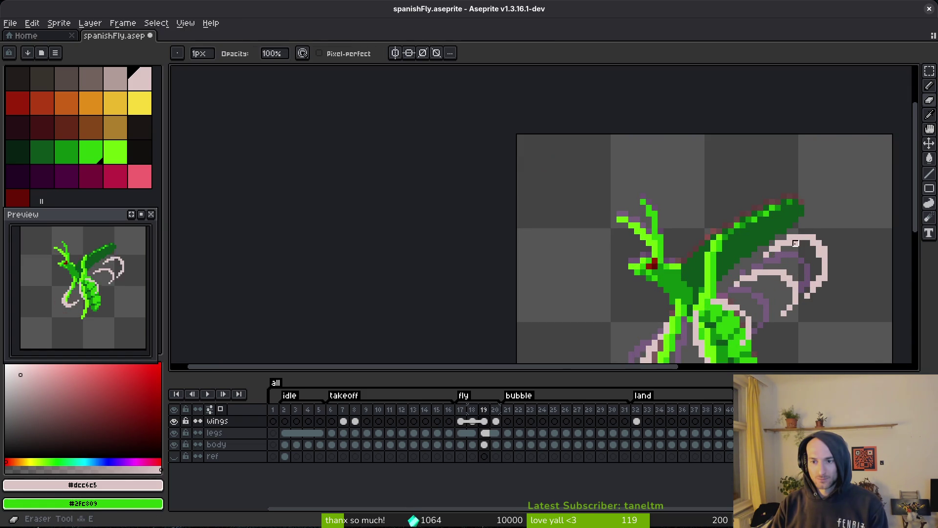
{"action": "key", "text": "b"}
{"action": "key", "text": "e"}
{"action": "scroll", "coordinate": [842, 284], "scroll_direction": "down", "scroll_amount": 3}
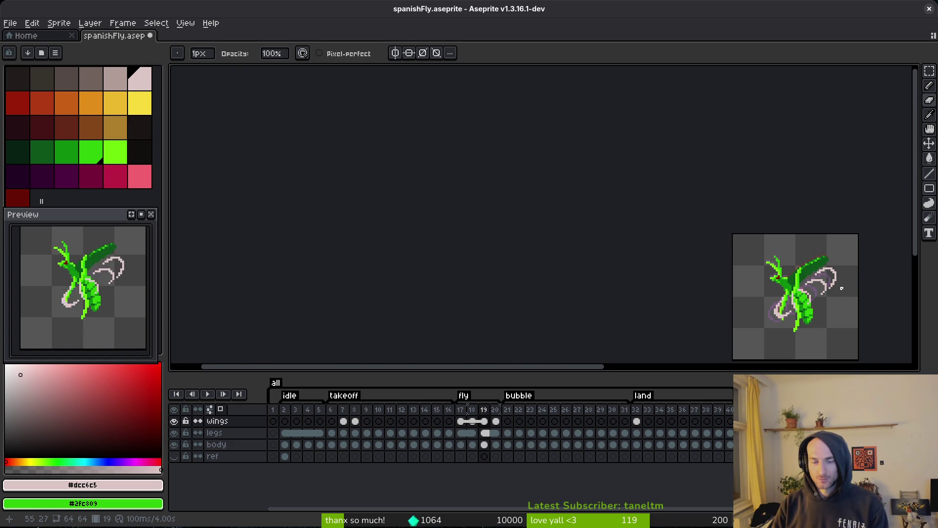
{"action": "scroll", "coordinate": [841, 290], "scroll_direction": "up", "scroll_amount": 4}
{"action": "key", "text": "b"}
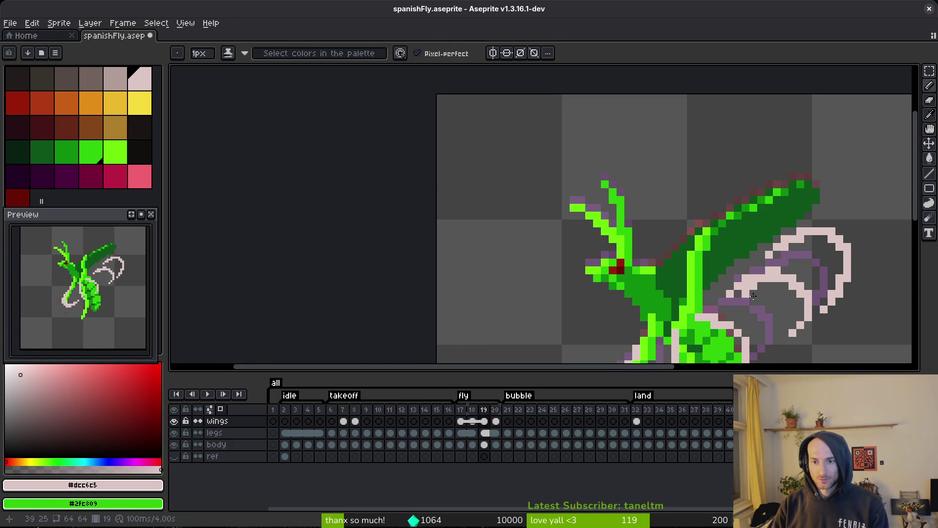
{"action": "key", "text": "e"}
{"action": "left_click_drag", "start_coordinate": [769, 279], "coordinate": [759, 273]}
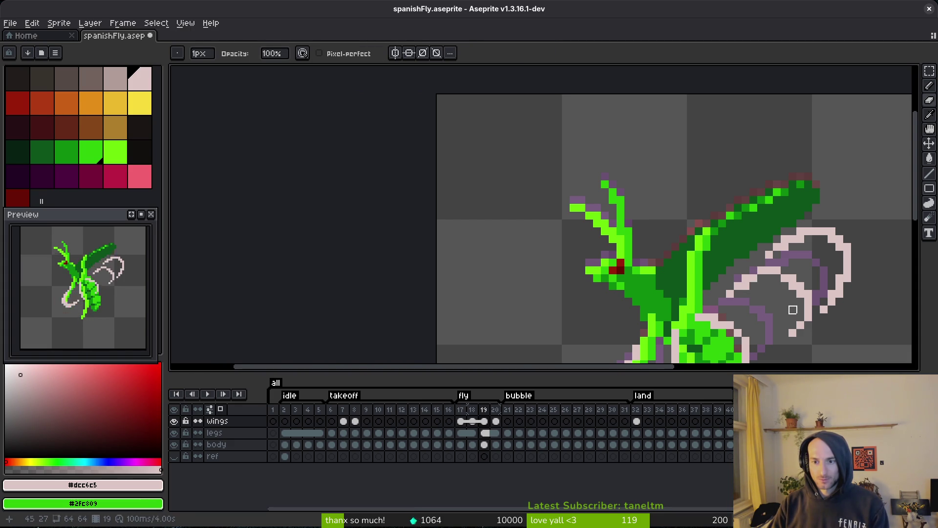
- Redraw a single pink pixel on the wing outline
{"action": "scroll", "coordinate": [792, 309], "scroll_direction": "down", "scroll_amount": 3}
{"action": "scroll", "coordinate": [761, 286], "scroll_direction": "up", "scroll_amount": 4}
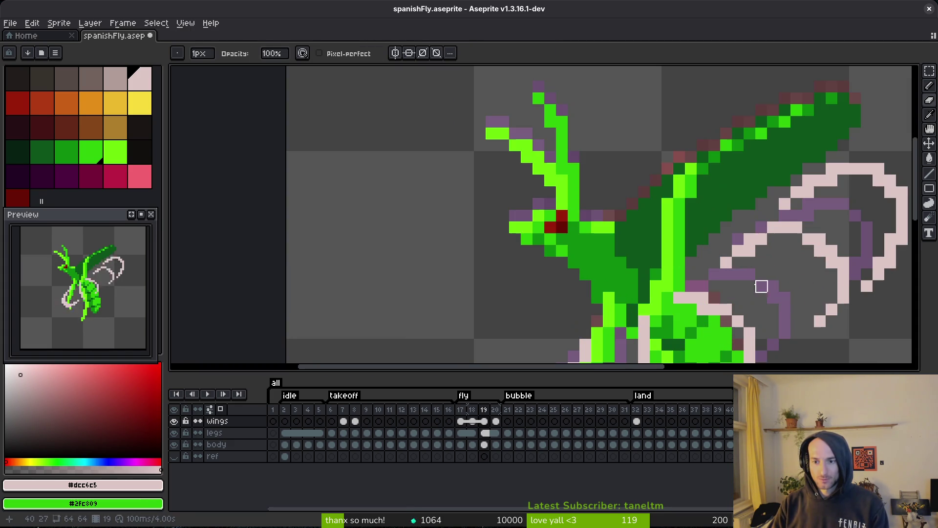
{"action": "key", "text": "b"}
{"action": "left_click", "coordinate": [738, 250]}
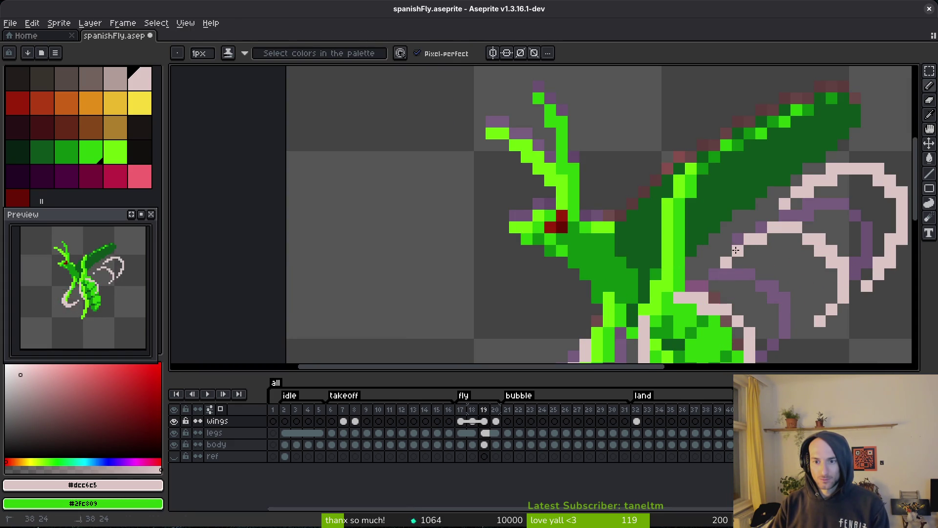
{"action": "key", "text": "e"}
{"action": "scroll", "coordinate": [811, 298], "scroll_direction": "down", "scroll_amount": 8}
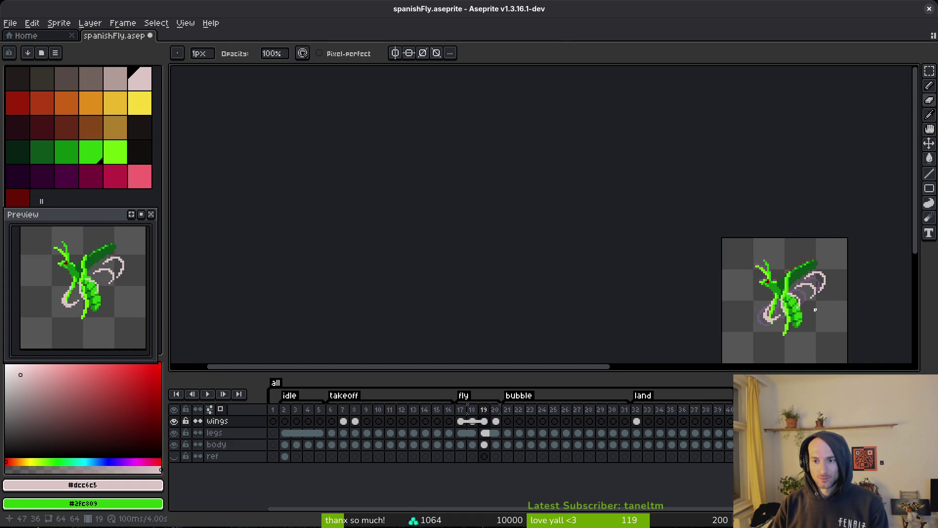
{"action": "scroll", "coordinate": [817, 311], "scroll_direction": "up", "scroll_amount": 5}
- Try a rectangular selection over the right wing loop, then deselect it
{"action": "key", "text": "m"}
{"action": "left_click_drag", "start_coordinate": [772, 243], "coordinate": [804, 289]}
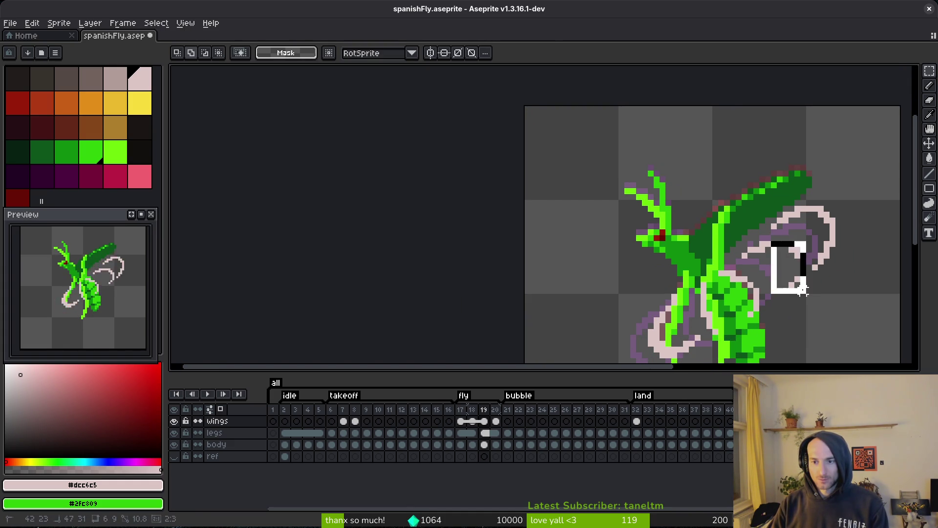
{"action": "key", "text": "ctrl+d"}
{"action": "key", "text": "e"}
{"action": "key", "text": "b"}
{"action": "scroll", "coordinate": [768, 279], "scroll_direction": "down", "scroll_amount": 3}
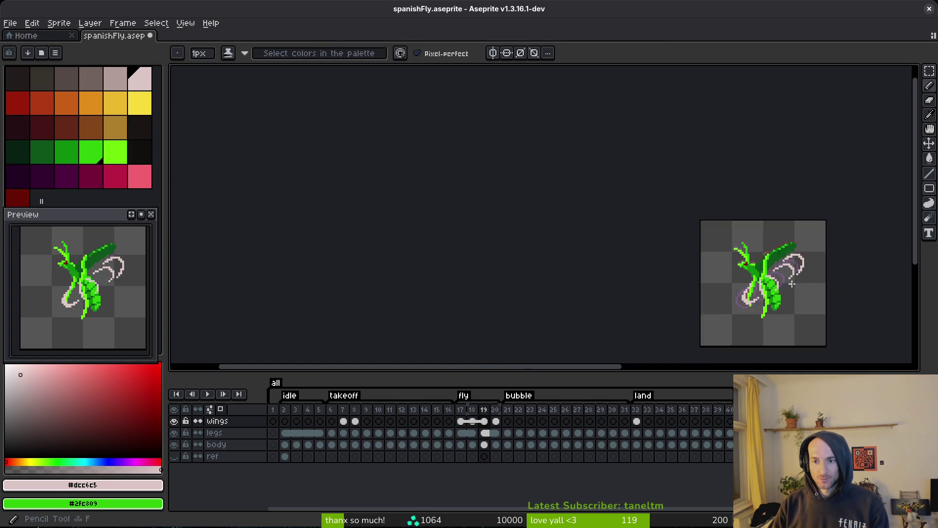
{"action": "scroll", "coordinate": [773, 238], "scroll_direction": "up", "scroll_amount": 4}
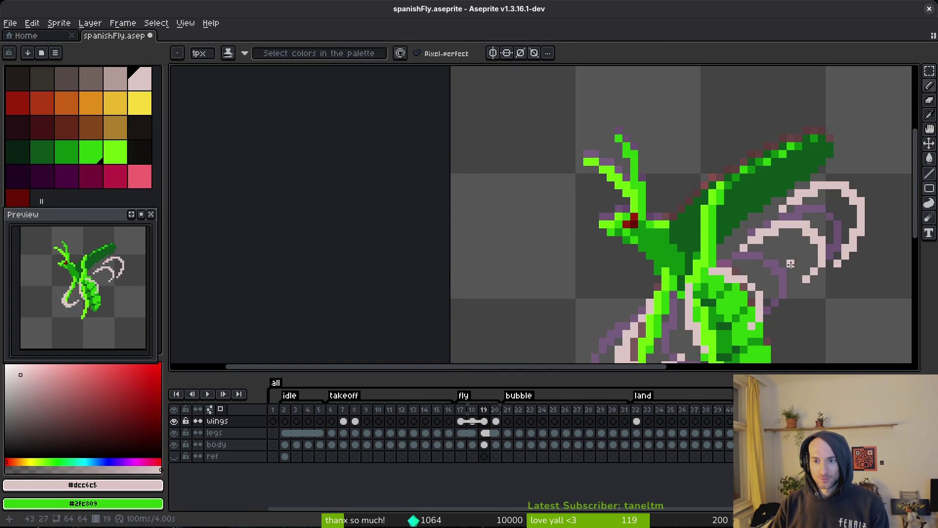
{"action": "scroll", "coordinate": [787, 261], "scroll_direction": "down", "scroll_amount": 3}
{"action": "scroll", "coordinate": [787, 261], "scroll_direction": "up", "scroll_amount": 3}
- Lasso-select the right wing loop, shift it into place, commit and deselect
{"action": "key", "text": "q"}
{"action": "mouse_move", "coordinate": [813, 241]}
{"action": "left_mouse_down"}
{"action": "mouse_move", "coordinate": [747, 263]}
{"action": "mouse_move", "coordinate": [825, 308]}
{"action": "mouse_move", "coordinate": [829, 321]}
{"action": "left_mouse_up"}
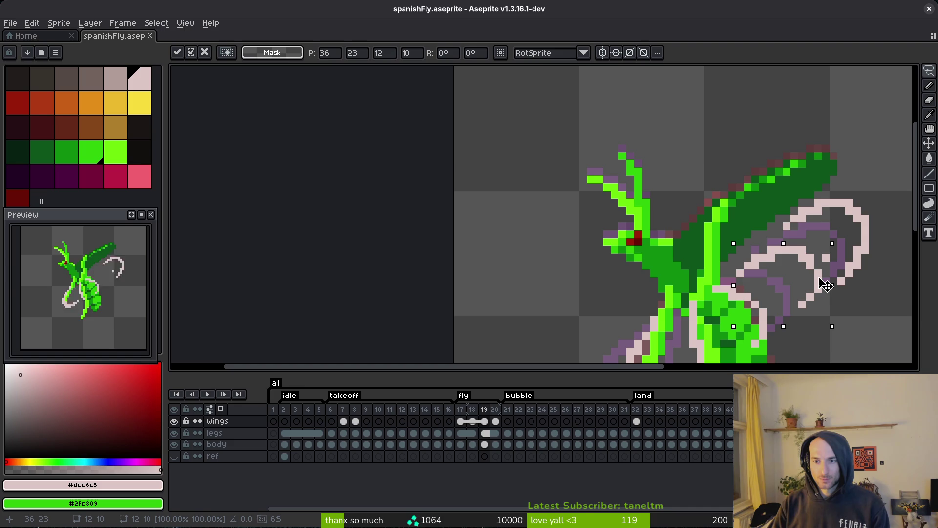
{"action": "left_click_drag", "start_coordinate": [825, 285], "coordinate": [833, 280]}
{"action": "mouse_move", "coordinate": [839, 218]}
{"action": "left_mouse_down"}
{"action": "mouse_move", "coordinate": [816, 266]}
{"action": "mouse_move", "coordinate": [825, 290]}
{"action": "left_mouse_up"}
{"action": "key", "text": "Return"}
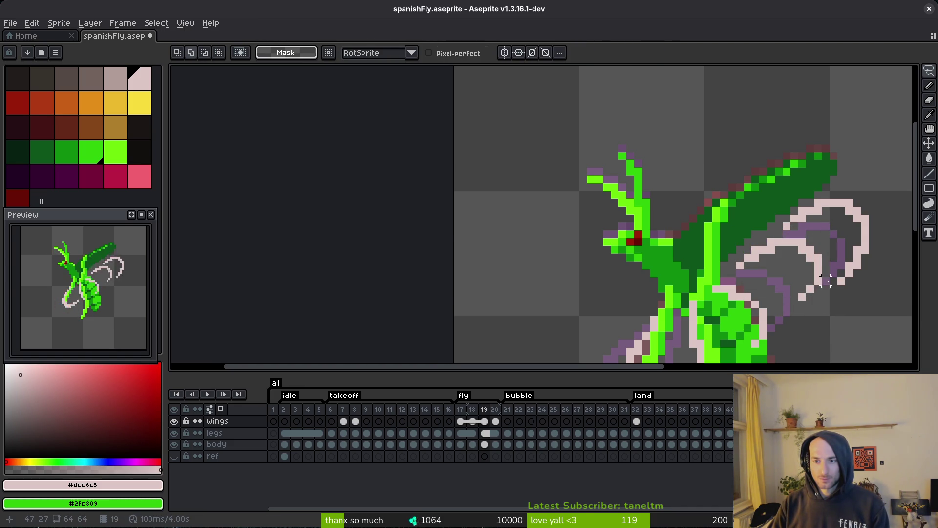
{"action": "key", "text": "ctrl+d"}
- Save the sprite to spanishFly.aseprite
{"action": "key", "text": "b"}
{"action": "key", "text": "ctrl+s"}
{"action": "scroll", "coordinate": [829, 277], "scroll_direction": "down", "scroll_amount": 5}
{"action": "scroll", "coordinate": [806, 297], "scroll_direction": "up", "scroll_amount": 4}
{"action": "scroll", "coordinate": [806, 298], "scroll_direction": "up", "scroll_amount": 3}
- Pencil one pixel beside the right wing loop
{"action": "key", "text": "m"}
{"action": "key", "text": "b"}
{"action": "left_click", "coordinate": [699, 259]}
{"action": "scroll", "coordinate": [714, 245], "scroll_direction": "down", "scroll_amount": 3}
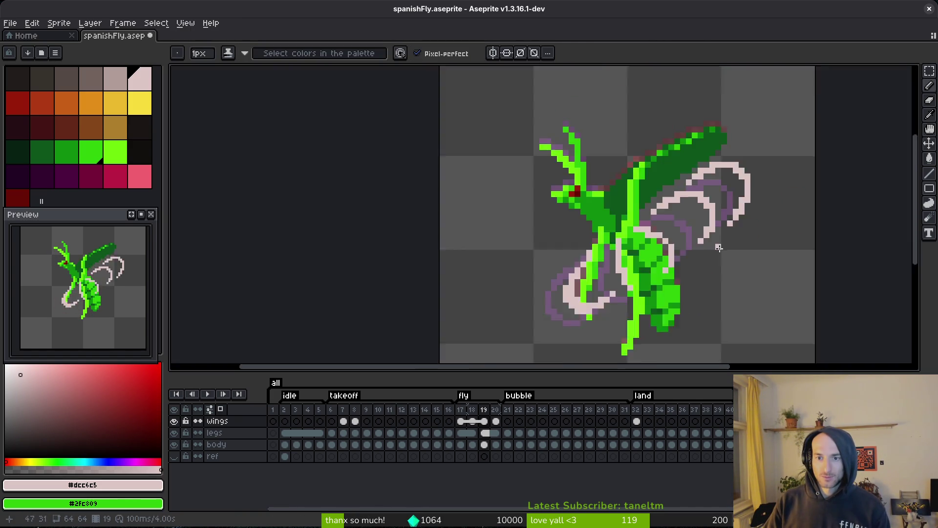
{"action": "scroll", "coordinate": [716, 247], "scroll_direction": "up", "scroll_amount": 2}
{"action": "scroll", "coordinate": [707, 219], "scroll_direction": "up", "scroll_amount": 1}
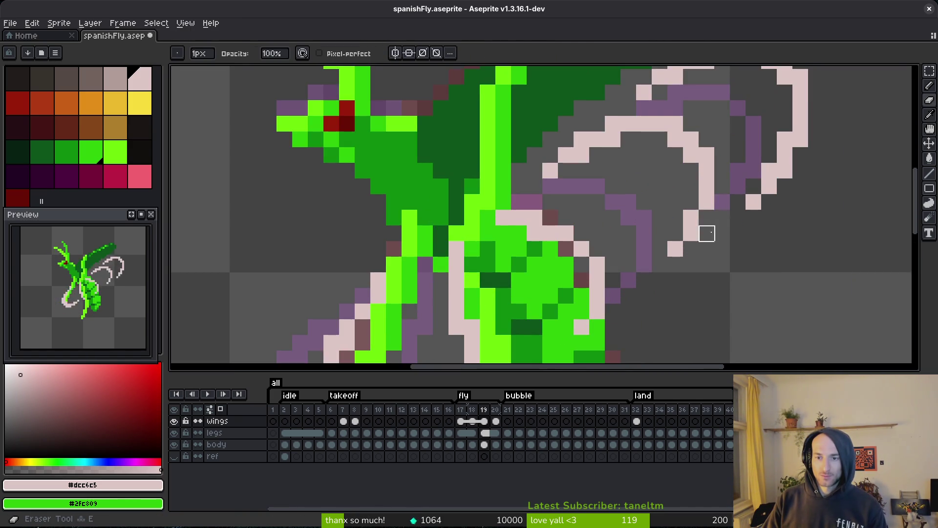
{"action": "scroll", "coordinate": [719, 244], "scroll_direction": "down", "scroll_amount": 3}
{"action": "scroll", "coordinate": [716, 267], "scroll_direction": "up", "scroll_amount": 2}
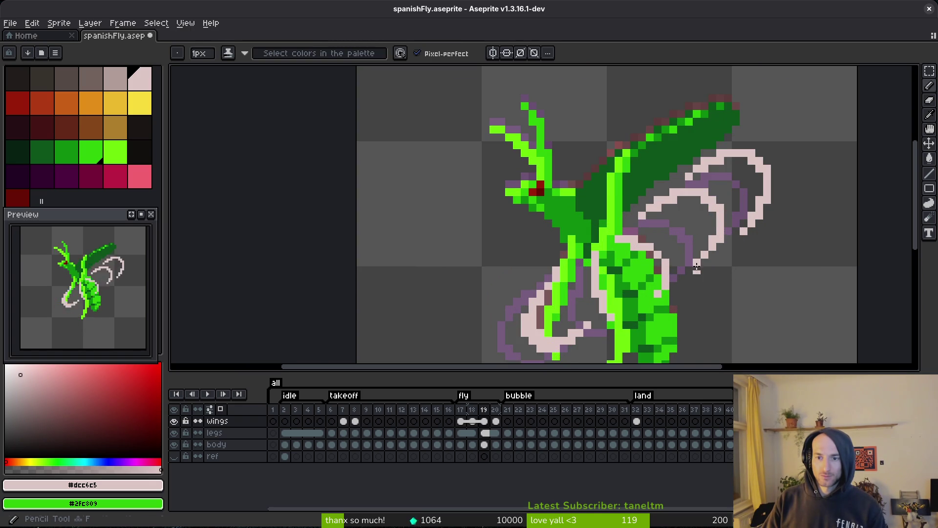
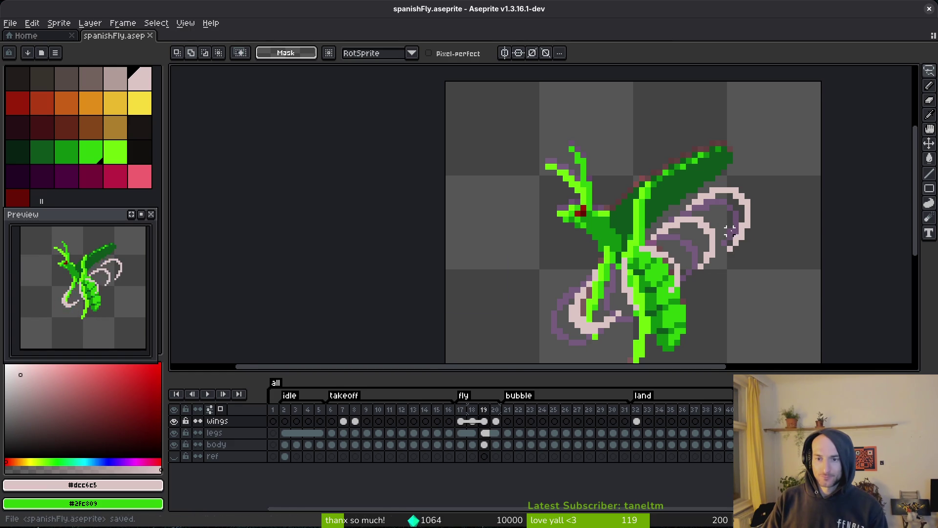
- Review the fly's animation poses on the legs layer, including the frame 31 pose
{"action": "scroll", "coordinate": [737, 237], "scroll_direction": "down", "scroll_amount": 4}
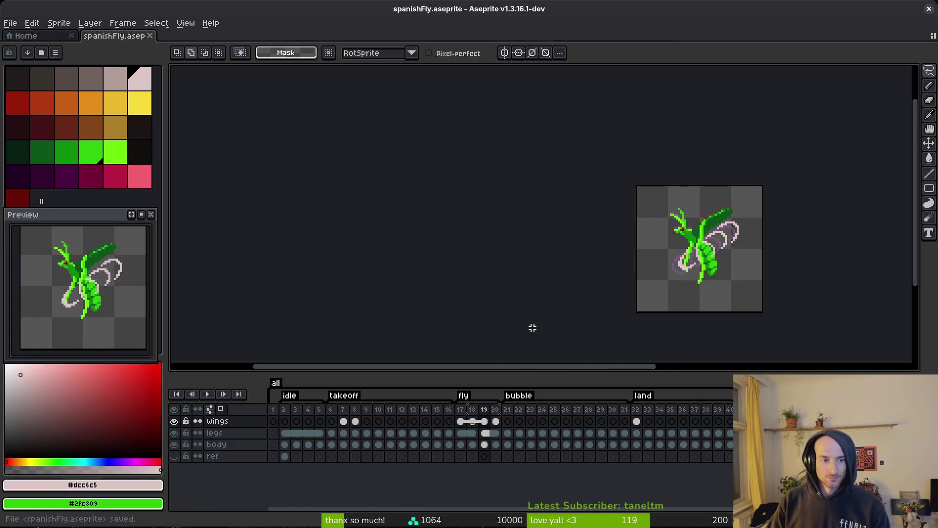
{"action": "key", "text": "Left"}
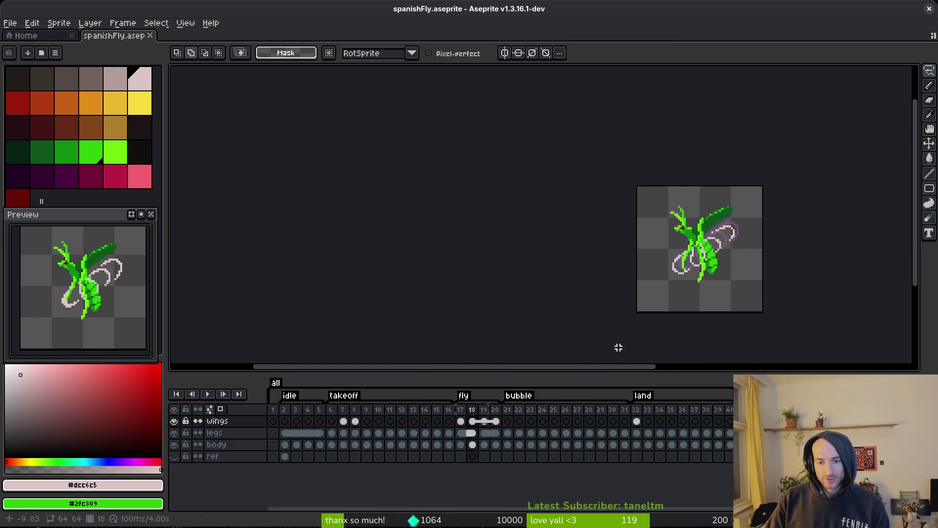
{"action": "left_click", "coordinate": [638, 433]}
{"action": "key", "text": "Left"}
{"action": "left_click_drag", "start_coordinate": [673, 279], "coordinate": [657, 233]}
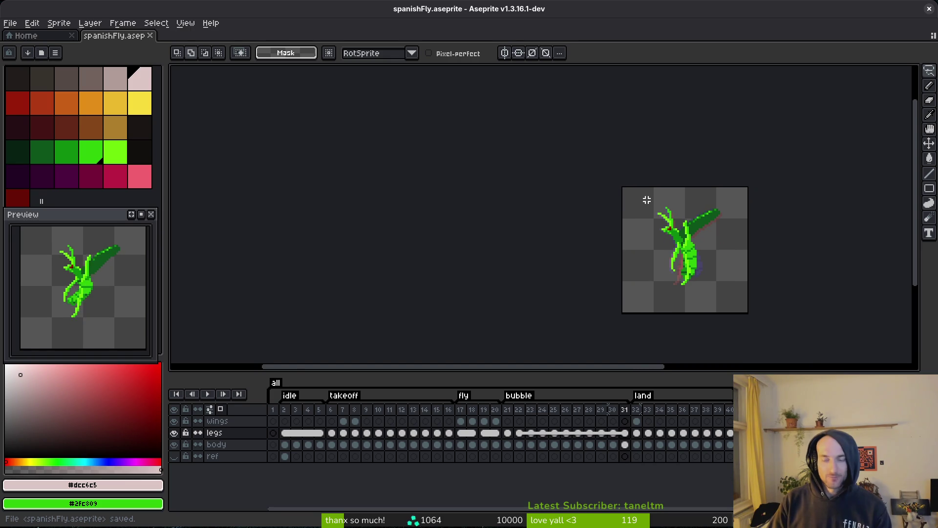
- Return to frame 2, the first idle frame, on the body layer
{"action": "left_click", "coordinate": [273, 410]}
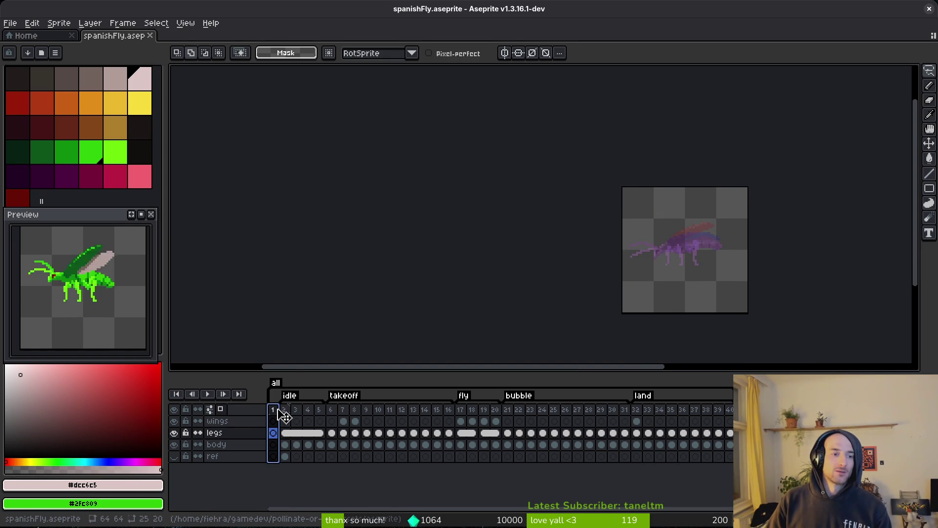
{"action": "left_click", "coordinate": [287, 422]}
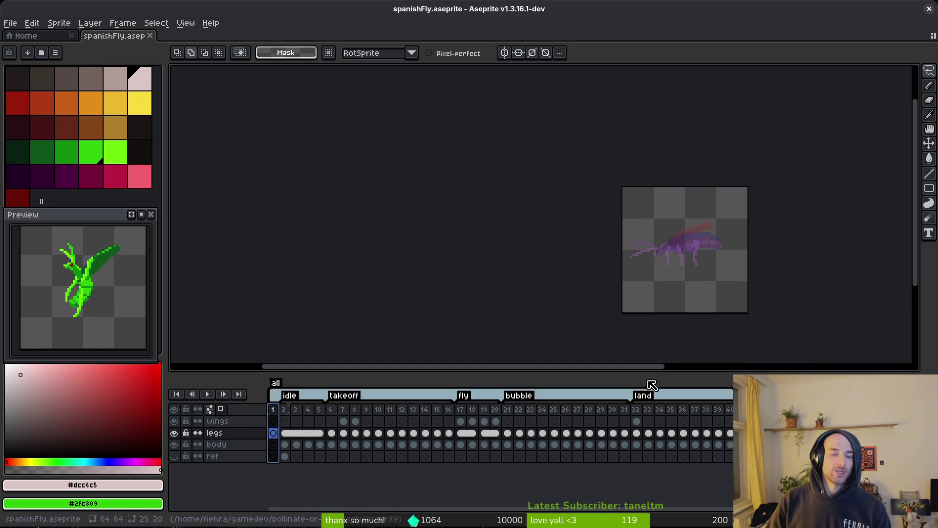
{"action": "scroll", "coordinate": [653, 324], "scroll_direction": "up", "scroll_amount": 4}
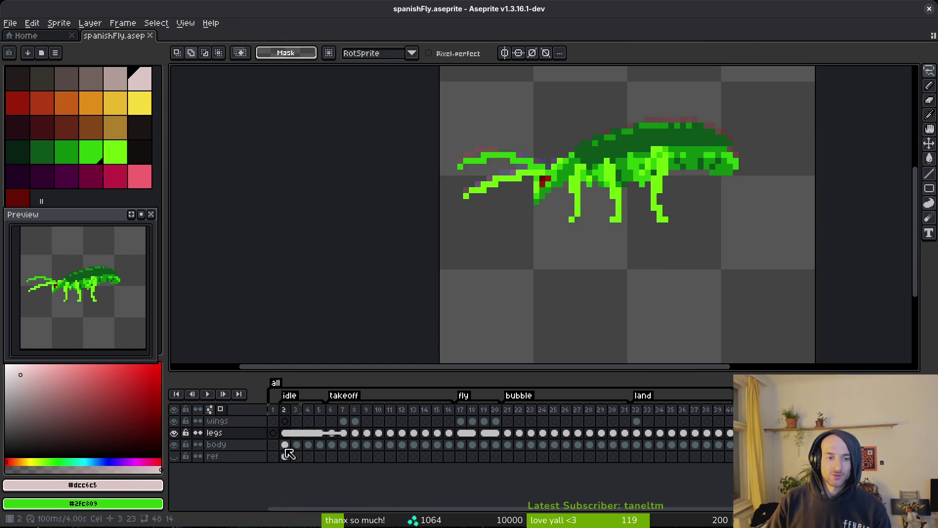
{"action": "left_click", "coordinate": [288, 448]}
{"action": "scroll", "coordinate": [573, 205], "scroll_direction": "up", "scroll_amount": 2}
- Step through takeoff frames 8 to 13, comparing the fly's poses
{"action": "key", "text": "i"}
{"action": "key", "text": "Right"}
{"action": "key", "text": "Right"}
{"action": "key", "text": "Right"}
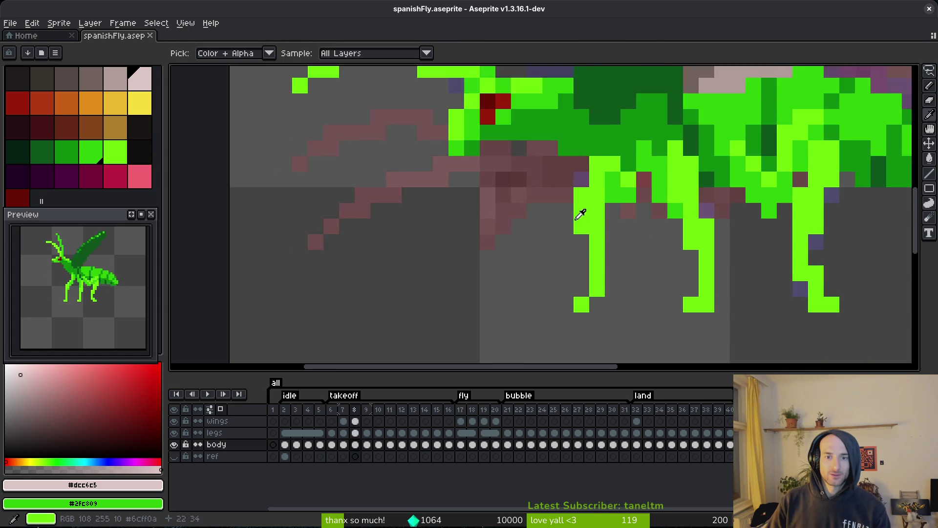
{"action": "key", "text": "Right"}
{"action": "key", "text": "Right"}
{"action": "key", "text": "Right"}
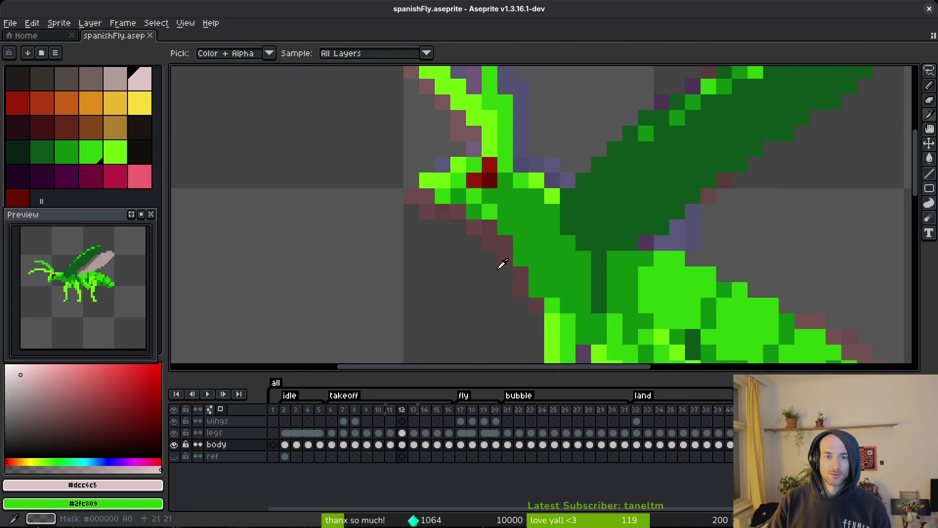
{"action": "key", "text": "Right"}
{"action": "key", "text": "Left"}
{"action": "key", "text": "Right"}
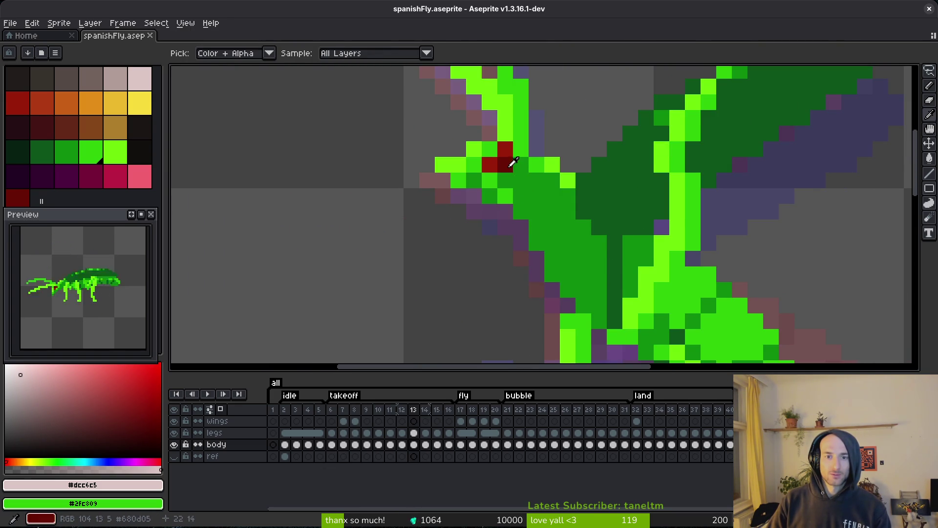
{"action": "key", "text": "Right"}
- Sample the dark red eye colour and check frames 16, 30 and 40 through landing
{"action": "left_click", "coordinate": [508, 194], "text": "alt"}
{"action": "key", "text": "Right"}
{"action": "key", "text": "Right"}
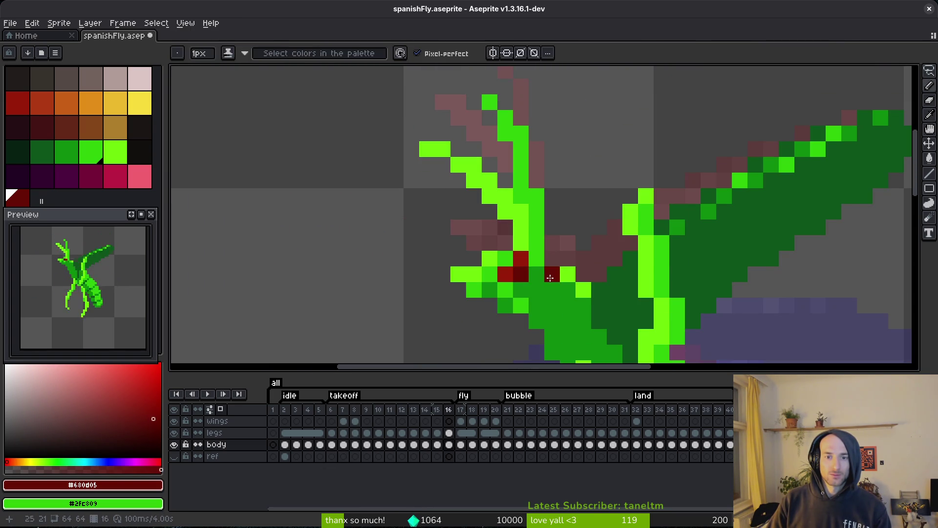
{"action": "key", "text": "Right"}
{"action": "key", "text": "Right"}
{"action": "key", "text": "Right"}
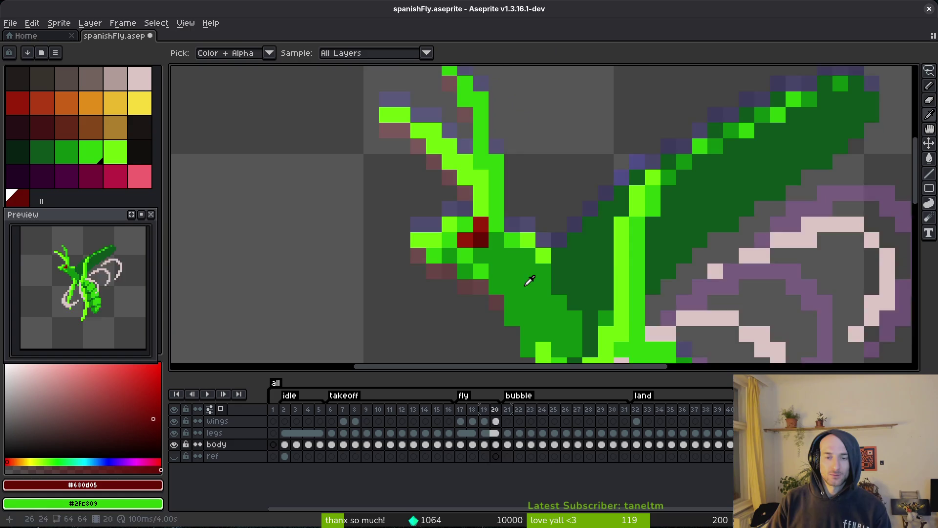
{"action": "key", "text": "Right"}
{"action": "key", "text": "Right"}
{"action": "key", "text": "Right"}
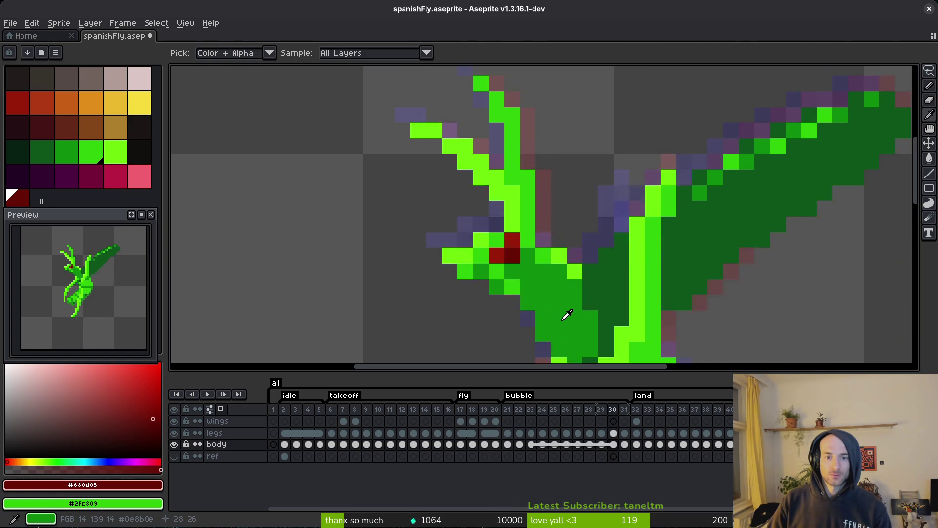
{"action": "key", "text": "Right"}
{"action": "key", "text": "Right"}
{"action": "key", "text": "Right"}
{"action": "key", "text": "ctrl+e"}
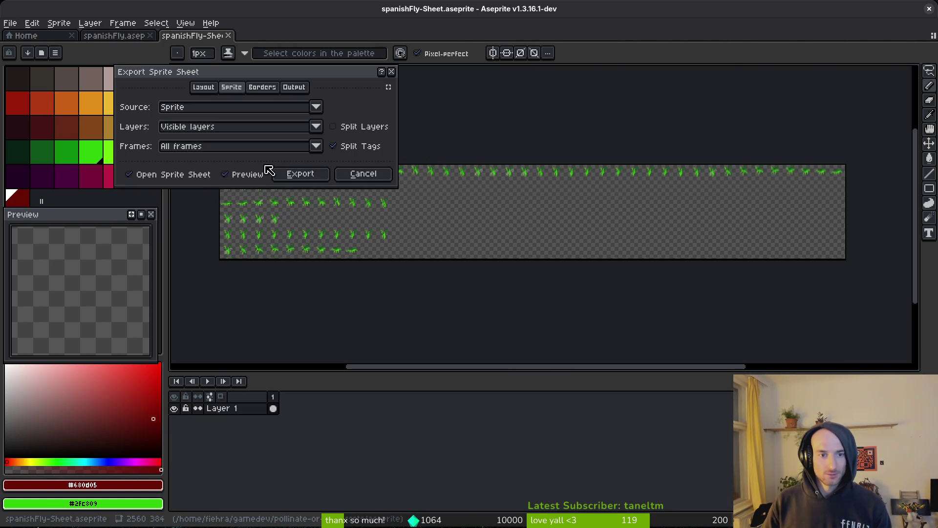
- Reopen the Export Sprite Sheet settings and generate the fly's sheet
{"action": "left_click", "coordinate": [363, 173]}
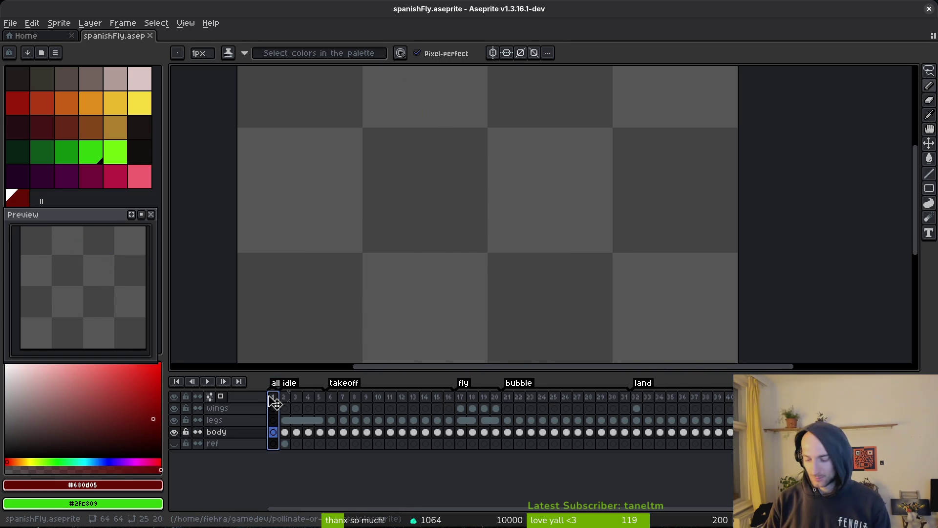
{"action": "key", "text": "ctrl+e"}
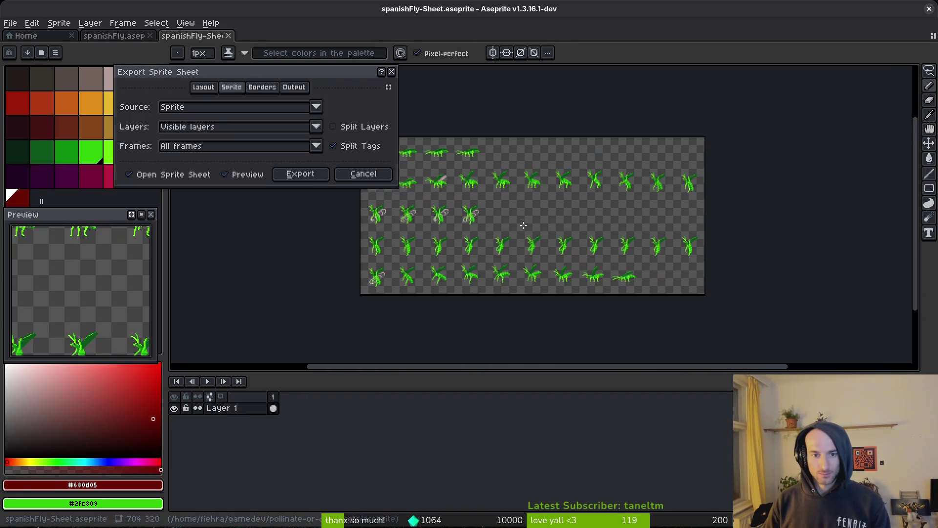
{"action": "scroll", "coordinate": [498, 267], "scroll_direction": "down", "scroll_amount": 2}
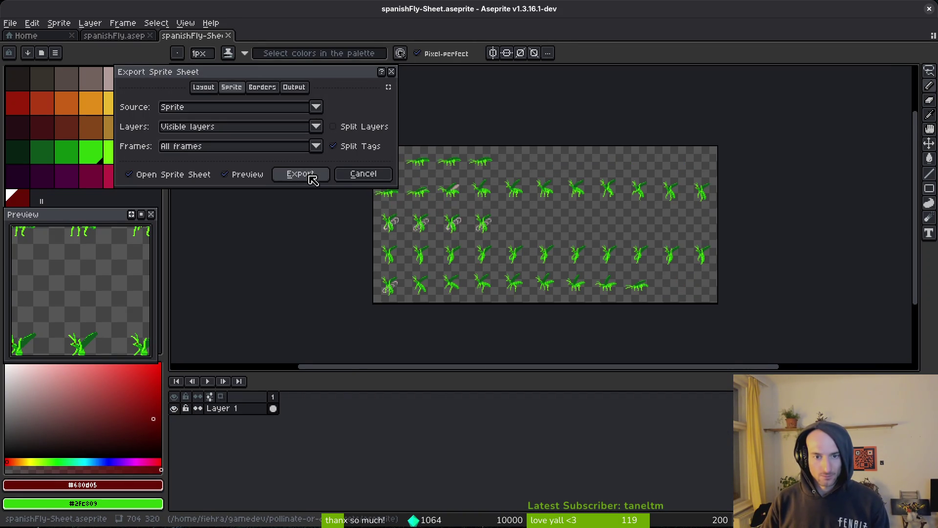
{"action": "left_click", "coordinate": [310, 175]}
{"action": "key", "text": "ctrl+shift+e"}
- Export the sheet to art/enemies/spanishfly.png, overwriting the existing file
{"action": "left_click", "coordinate": [236, 44]}
{"action": "left_click", "coordinate": [263, 59]}
{"action": "left_click", "coordinate": [93, 47]}
{"action": "double_click", "coordinate": [98, 104]}
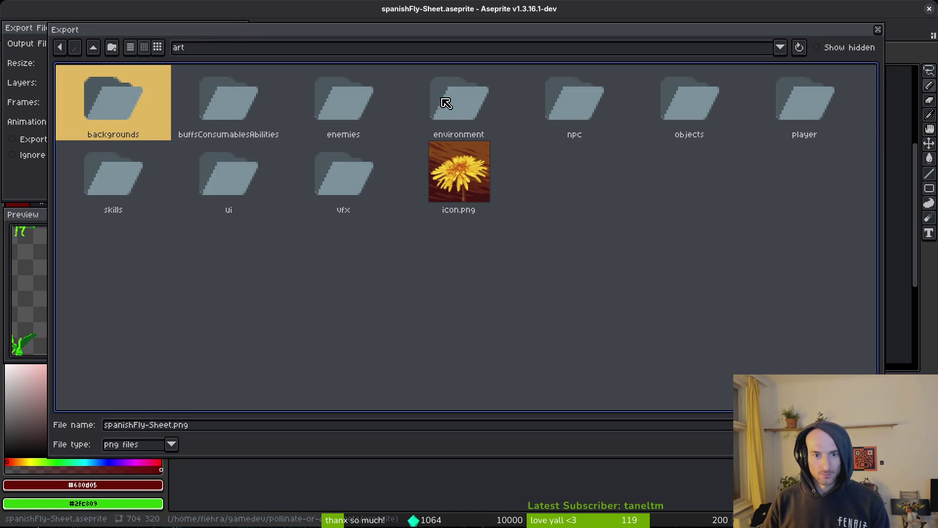
{"action": "double_click", "coordinate": [316, 93]}
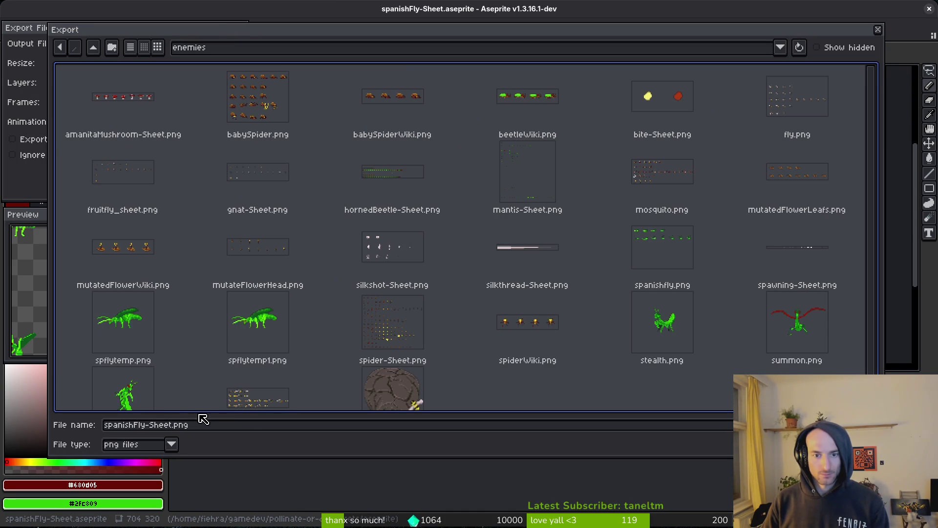
{"action": "double_click", "coordinate": [670, 235]}
{"action": "left_click", "coordinate": [406, 299]}
{"action": "left_click", "coordinate": [151, 171]}
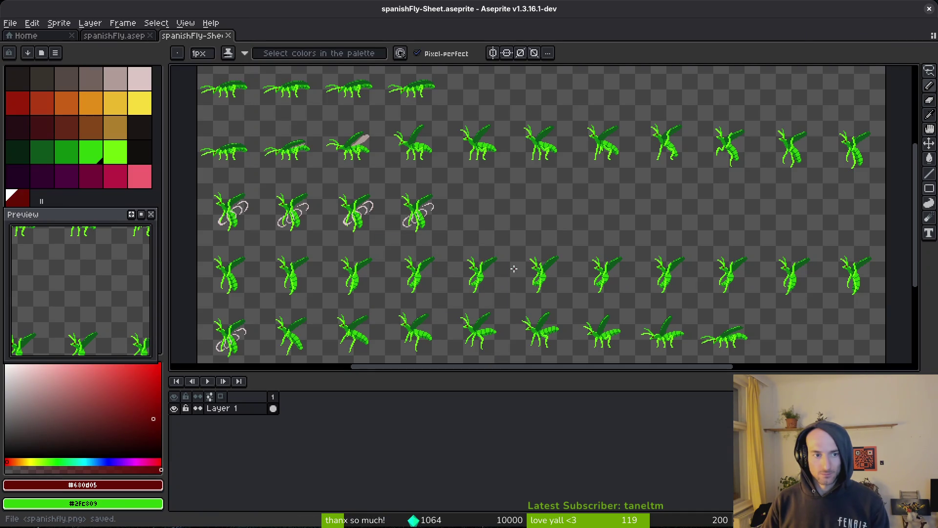
{"action": "key", "text": "super+e"}
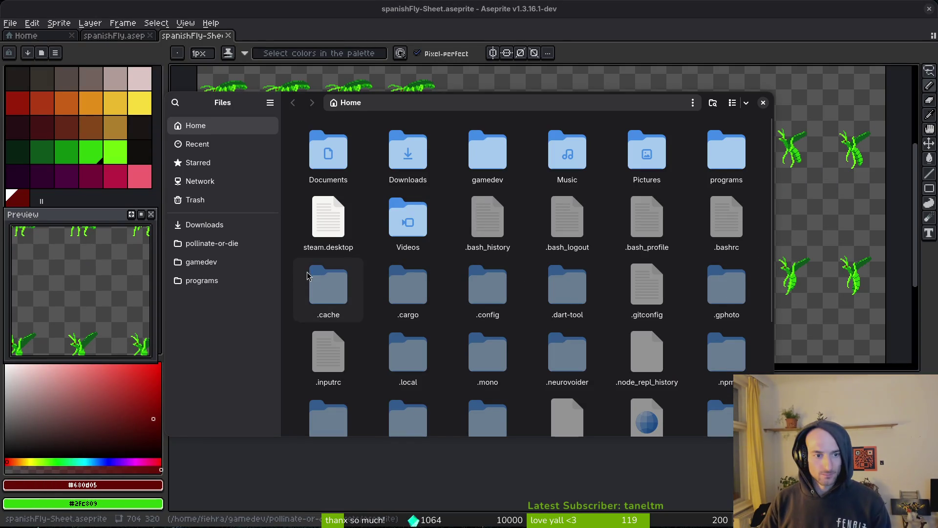
- Navigate to the pollinate-or-die/assets/art/enemies folder
{"action": "left_click", "coordinate": [211, 243]}
{"action": "double_click", "coordinate": [408, 152]}
{"action": "double_click", "coordinate": [322, 149]}
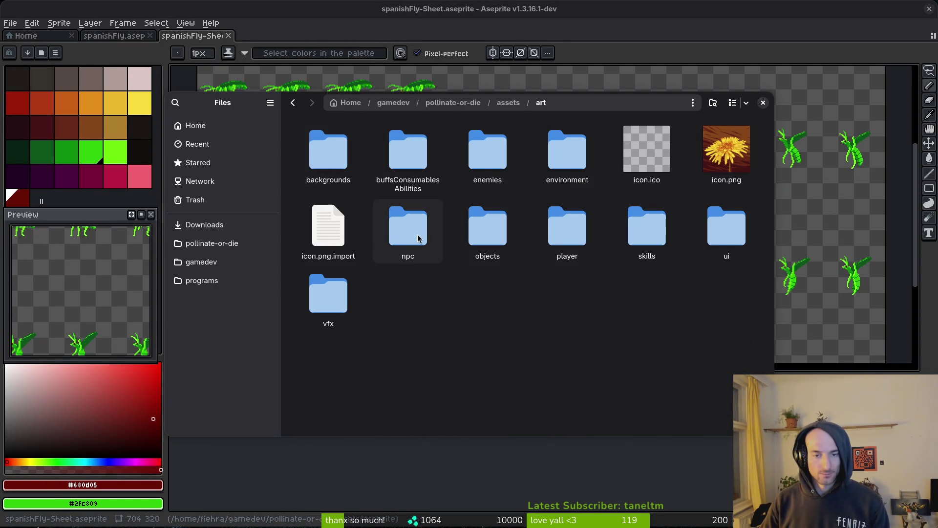
{"action": "double_click", "coordinate": [488, 151]}
{"action": "scroll", "coordinate": [572, 315], "scroll_direction": "down", "scroll_amount": 5}
{"action": "scroll", "coordinate": [572, 315], "scroll_direction": "down", "scroll_amount": 5}
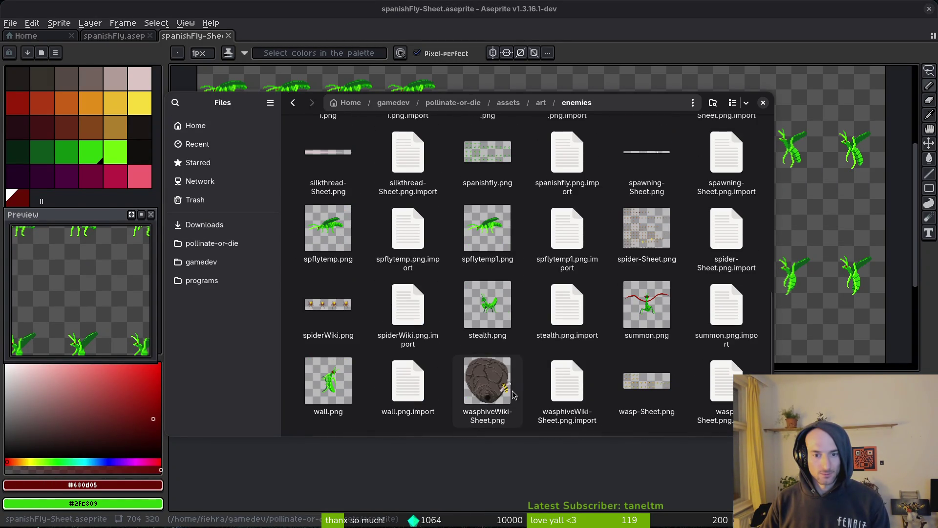
- Trash the stealth, summon, wall, spflytemp and spflytemp1 PNGs and their .import files
{"action": "left_click", "coordinate": [488, 304]}
{"action": "left_click", "coordinate": [574, 304], "text": "ctrl"}
{"action": "left_click", "coordinate": [646, 303], "text": "ctrl"}
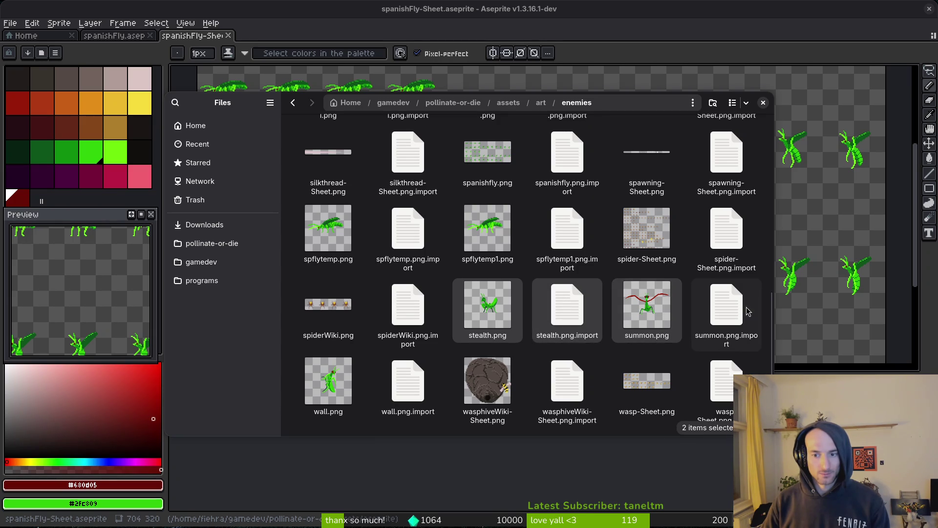
{"action": "left_click", "coordinate": [726, 306], "text": "ctrl"}
{"action": "left_click", "coordinate": [328, 381], "text": "ctrl"}
{"action": "left_click", "coordinate": [408, 381], "text": "ctrl"}
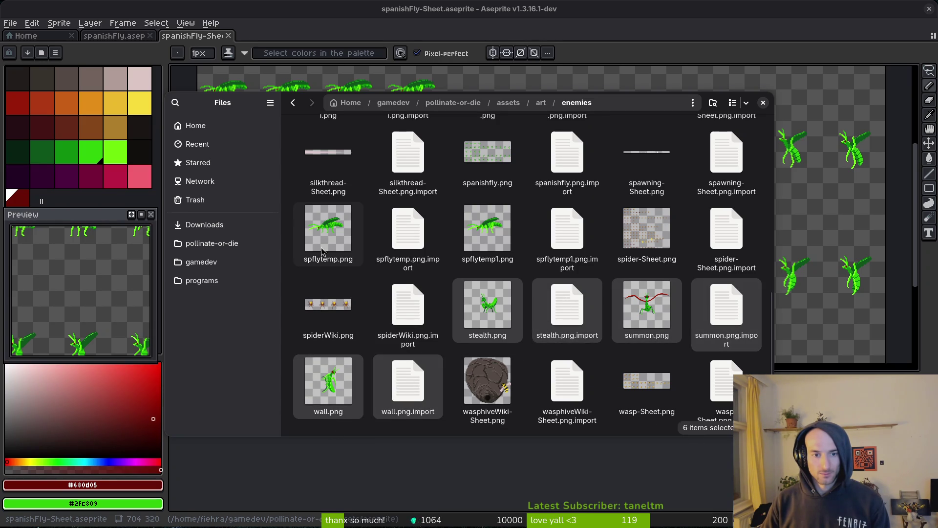
{"action": "left_click", "coordinate": [328, 229], "text": "ctrl"}
{"action": "left_click", "coordinate": [408, 230], "text": "ctrl"}
{"action": "left_click", "coordinate": [487, 229], "text": "ctrl"}
{"action": "left_click", "coordinate": [567, 230], "text": "ctrl"}
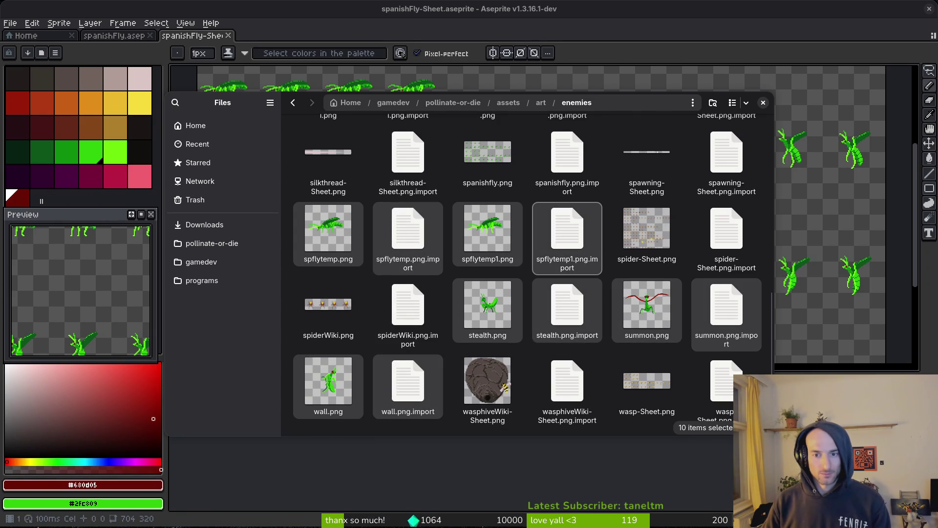
{"action": "key", "text": "Delete"}
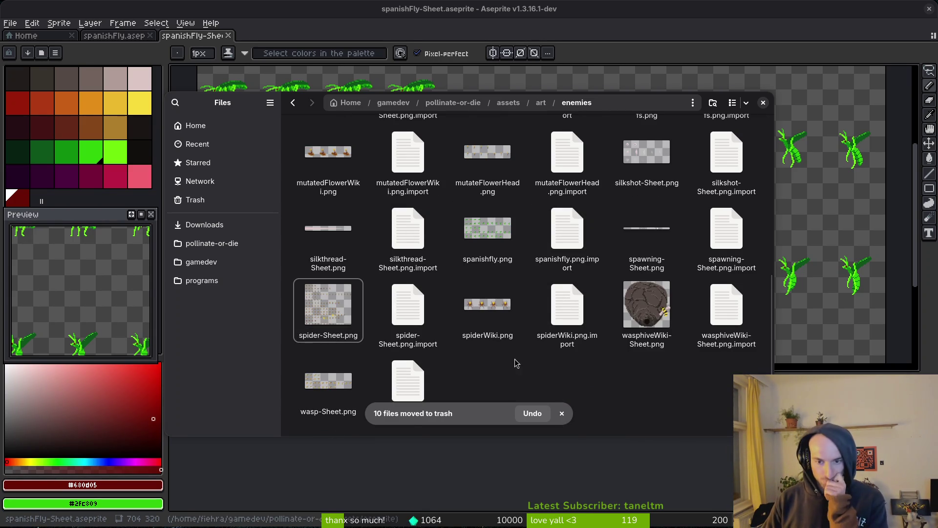
{"action": "scroll", "coordinate": [518, 352], "scroll_direction": "up", "scroll_amount": 3}
{"action": "scroll", "coordinate": [533, 337], "scroll_direction": "up", "scroll_amount": 3}
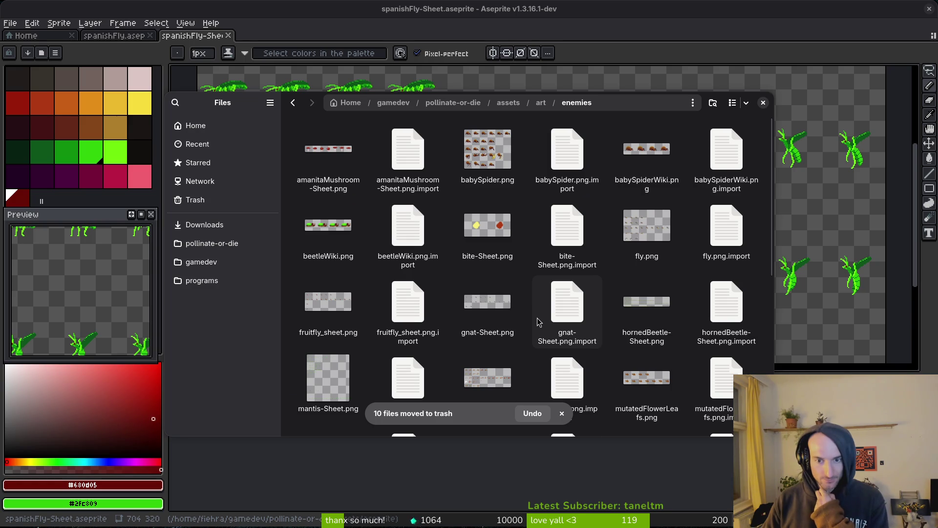
{"action": "scroll", "coordinate": [544, 310], "scroll_direction": "down", "scroll_amount": 3}
{"action": "scroll", "coordinate": [543, 310], "scroll_direction": "up", "scroll_amount": 3}
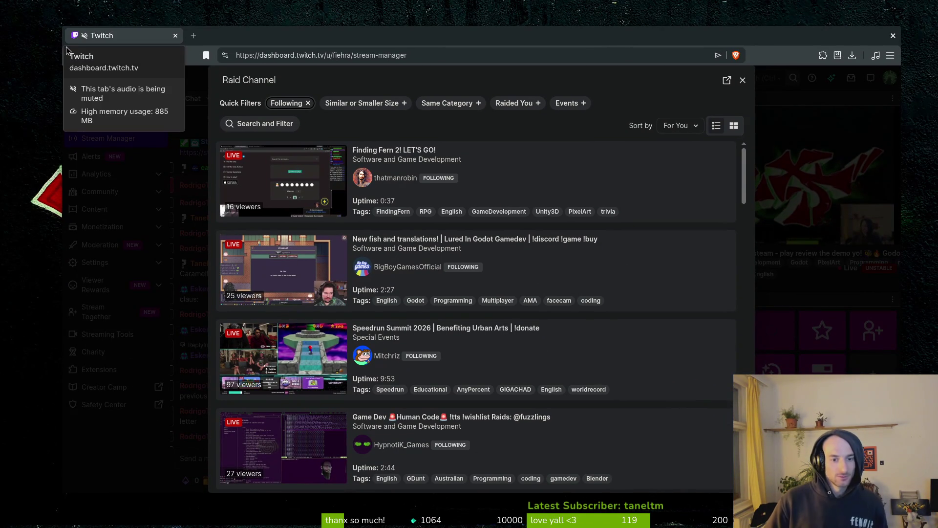
- Scroll through the followed live channels available to raid
{"action": "scroll", "coordinate": [486, 369], "scroll_direction": "down", "scroll_amount": 2}
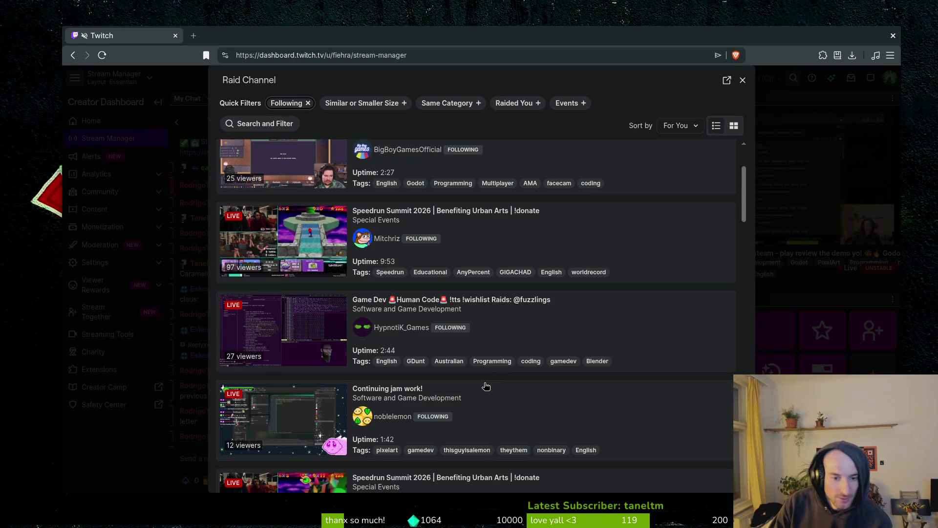
{"action": "scroll", "coordinate": [486, 386], "scroll_direction": "down", "scroll_amount": 4}
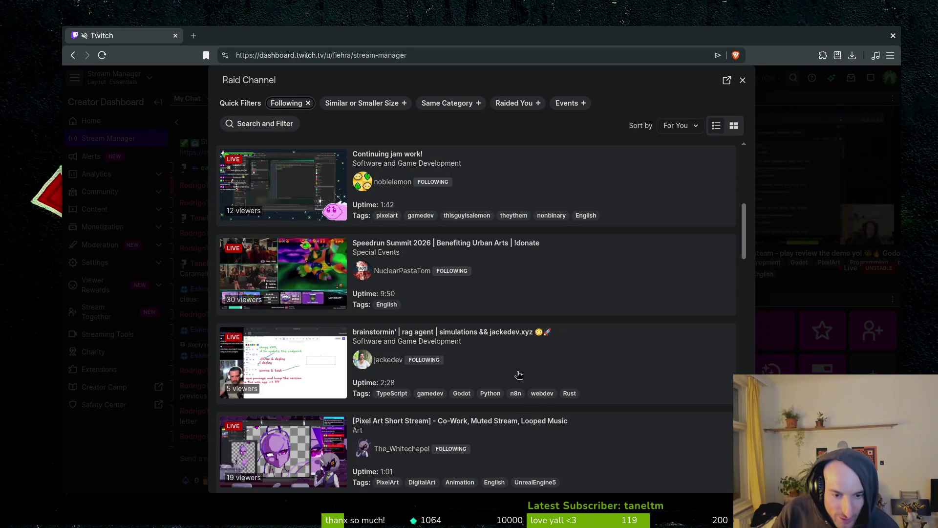
{"action": "scroll", "coordinate": [518, 375], "scroll_direction": "down", "scroll_amount": 1}
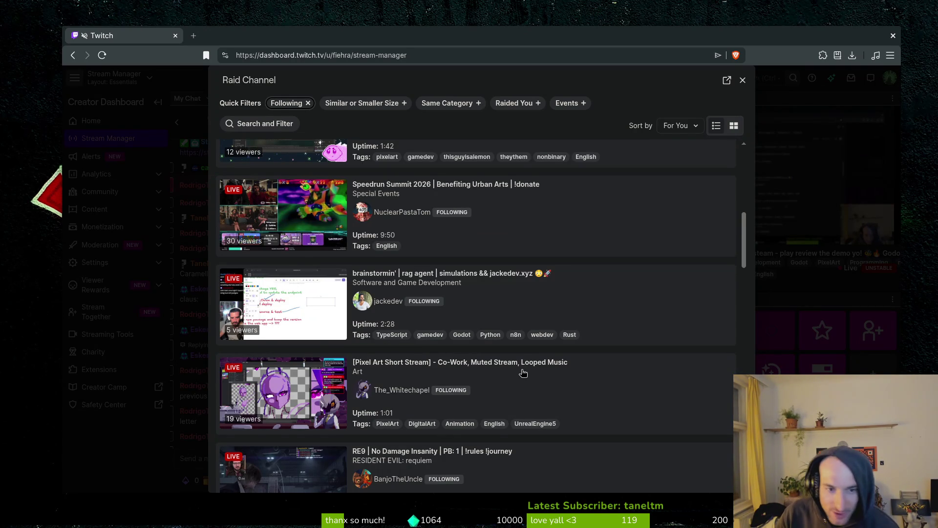
{"action": "scroll", "coordinate": [525, 377], "scroll_direction": "down", "scroll_amount": 1}
{"action": "scroll", "coordinate": [533, 400], "scroll_direction": "down", "scroll_amount": 6}
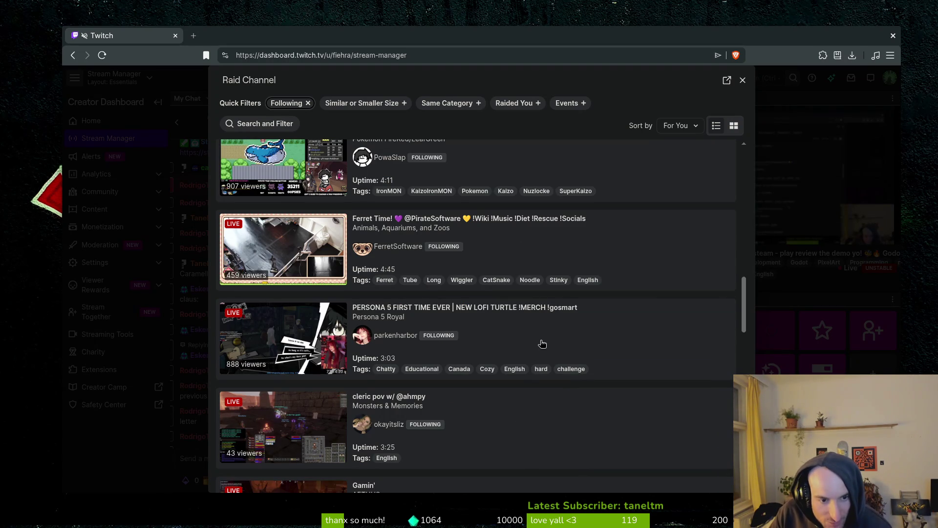
{"action": "scroll", "coordinate": [544, 373], "scroll_direction": "down", "scroll_amount": 1}
{"action": "scroll", "coordinate": [548, 380], "scroll_direction": "down", "scroll_amount": 4}
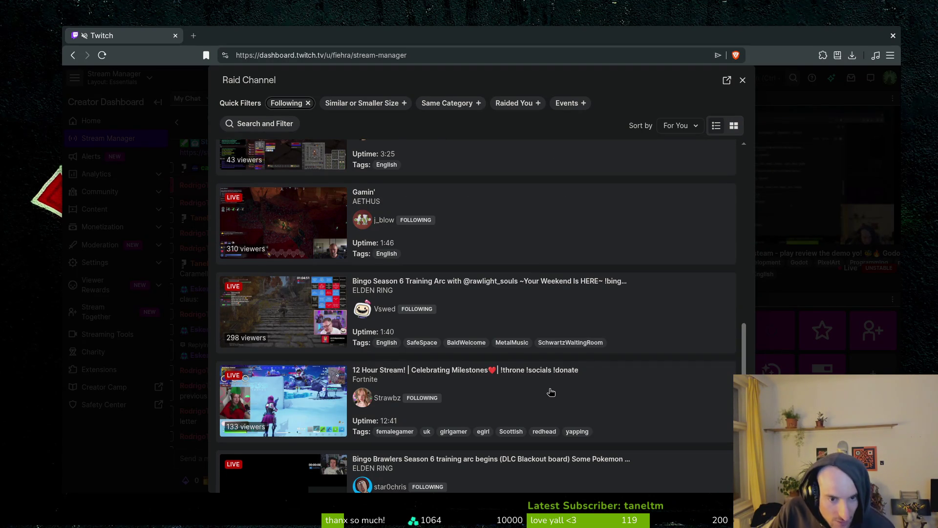
{"action": "scroll", "coordinate": [558, 387], "scroll_direction": "down", "scroll_amount": 2}
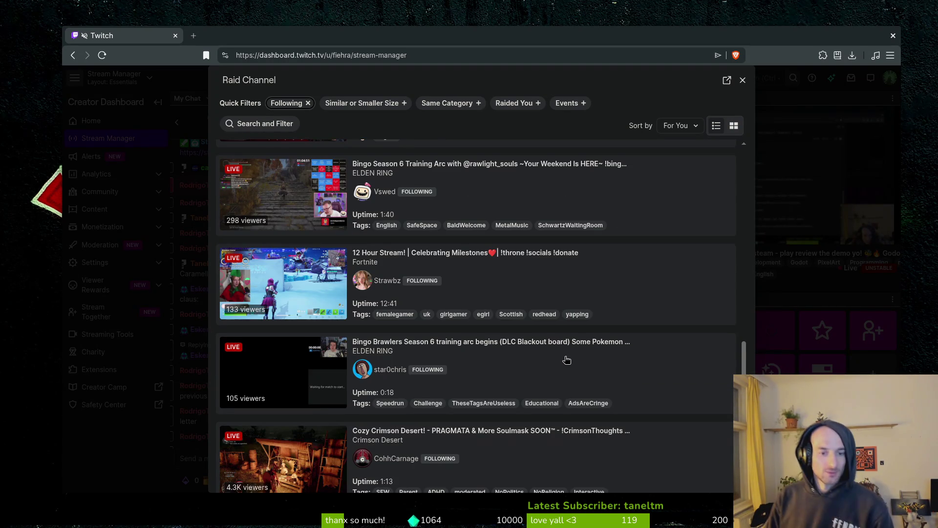
{"action": "scroll", "coordinate": [567, 359], "scroll_direction": "down", "scroll_amount": 6}
{"action": "scroll", "coordinate": [567, 359], "scroll_direction": "down", "scroll_amount": 7}
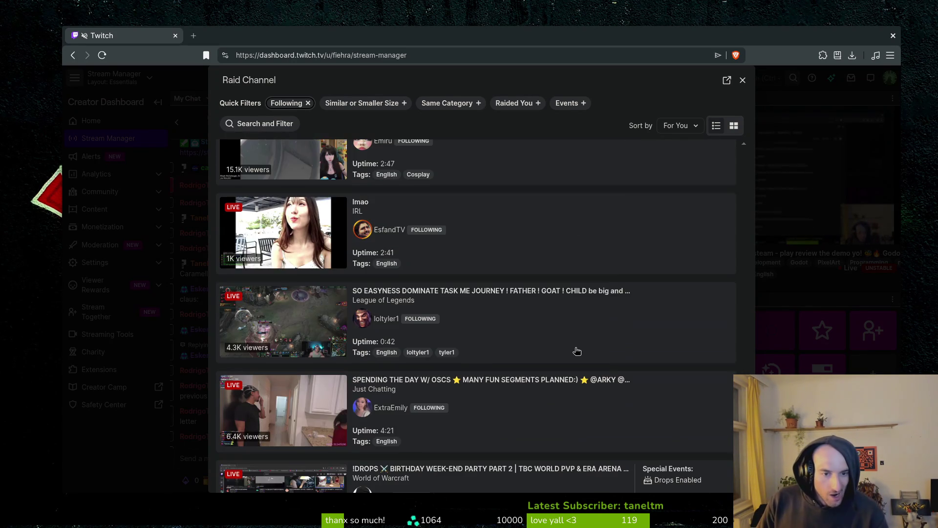
{"action": "scroll", "coordinate": [575, 350], "scroll_direction": "down", "scroll_amount": 1}
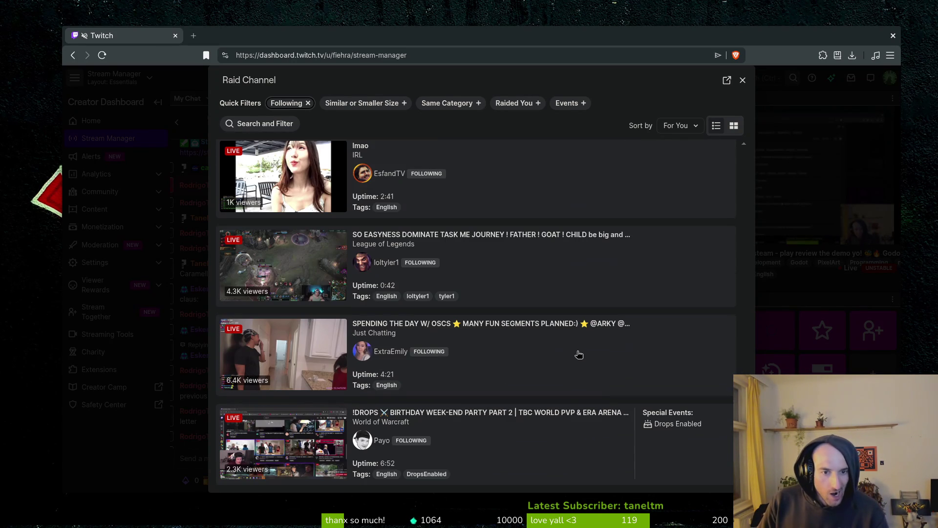
{"action": "left_click", "coordinate": [296, 103]}
- Swap the Following filter for Same Category and browse the Software and Game Development streams
{"action": "left_click", "coordinate": [440, 103]}
{"action": "left_click", "coordinate": [299, 104]}
{"action": "left_click", "coordinate": [298, 104]}
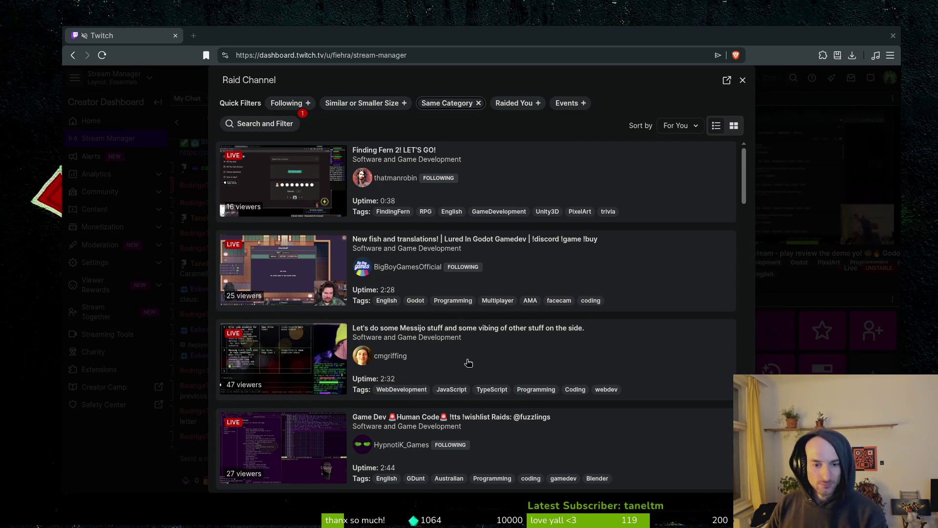
{"action": "scroll", "coordinate": [467, 389], "scroll_direction": "down", "scroll_amount": 5}
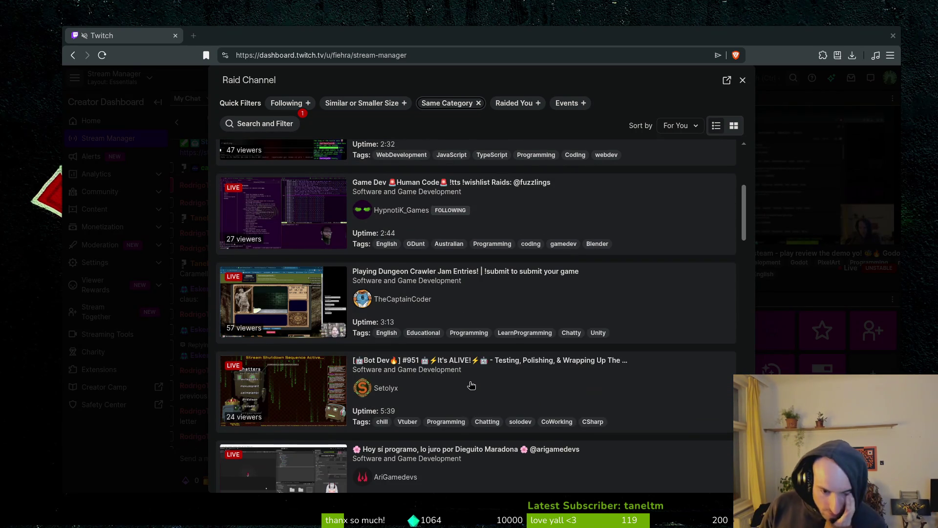
{"action": "scroll", "coordinate": [471, 386], "scroll_direction": "down", "scroll_amount": 4}
{"action": "scroll", "coordinate": [512, 390], "scroll_direction": "down", "scroll_amount": 2}
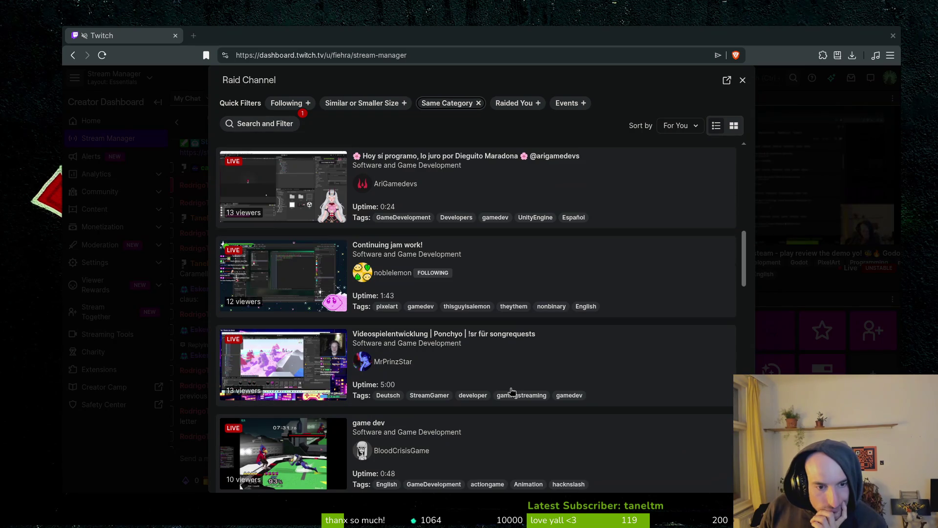